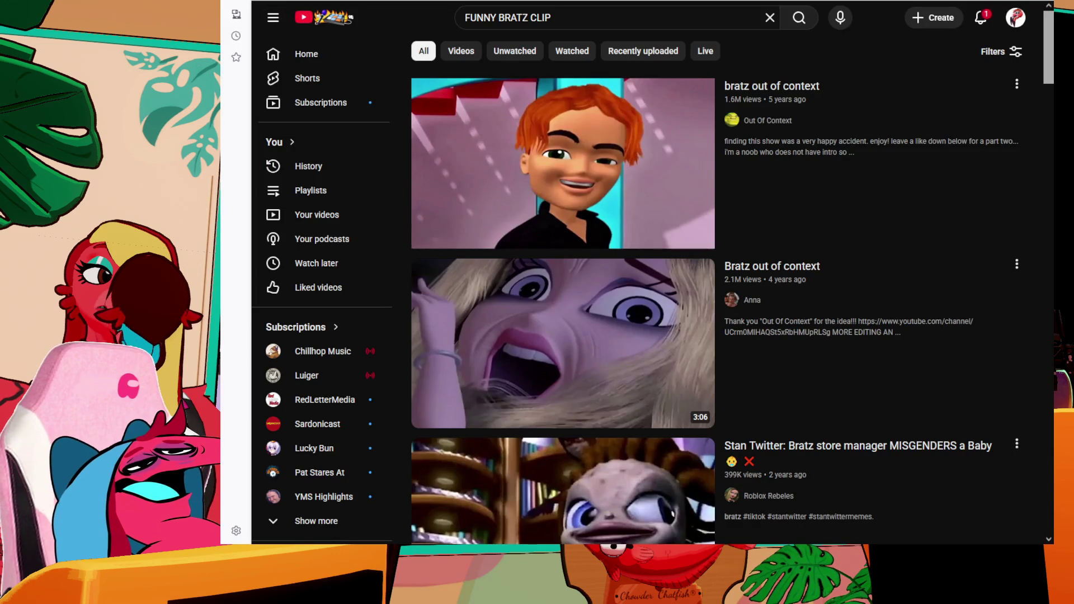
- Open the Bratz out of context video from the search results and pause it at 0:35
{"action": "left_click", "coordinate": [610, 339]}
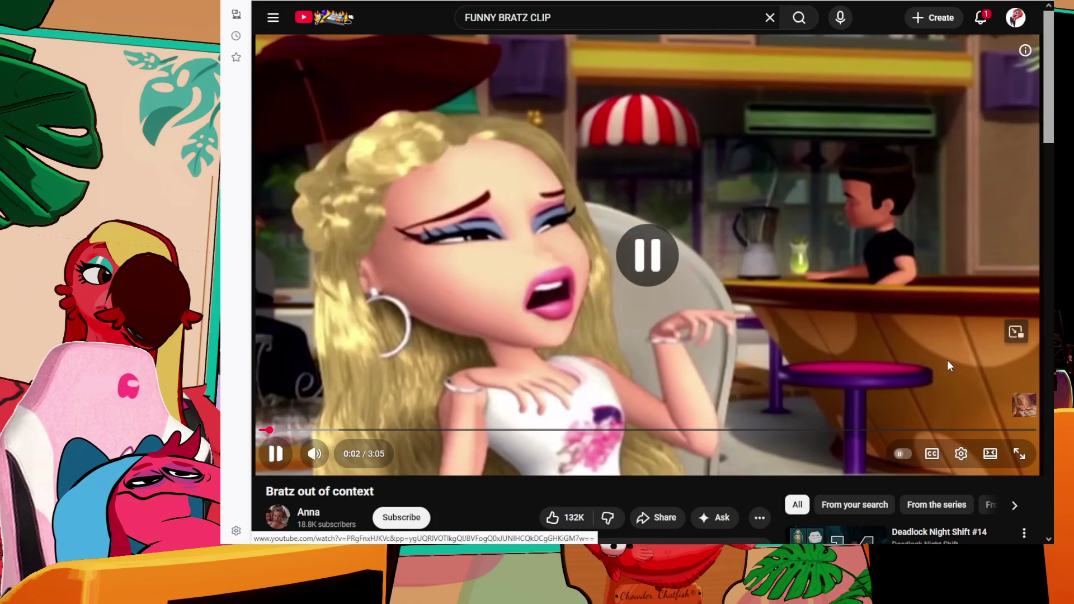
{"action": "left_click", "coordinate": [948, 360]}
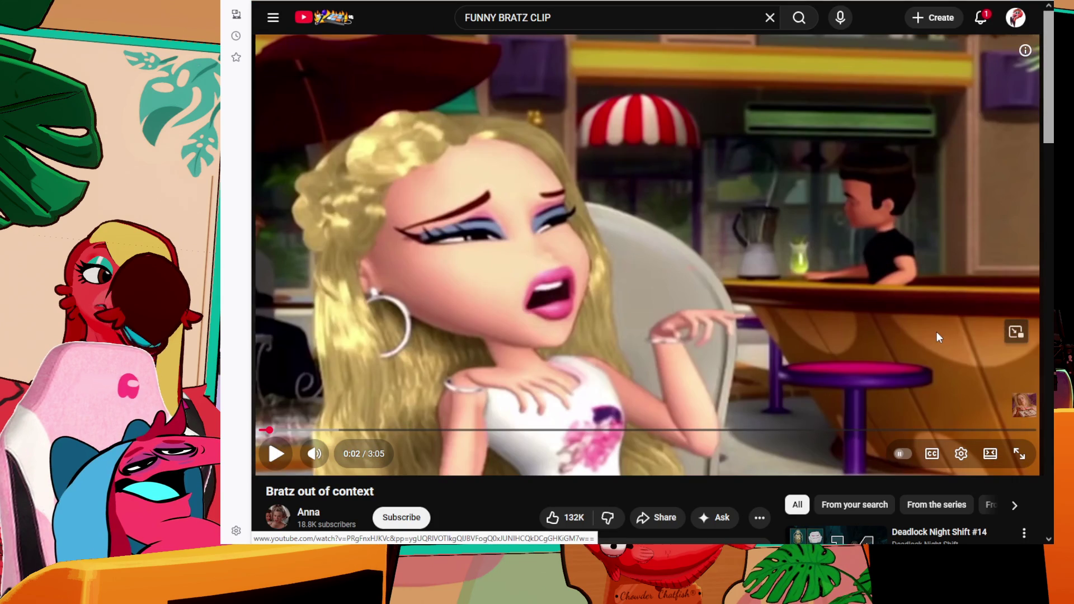
{"action": "left_click", "coordinate": [933, 333]}
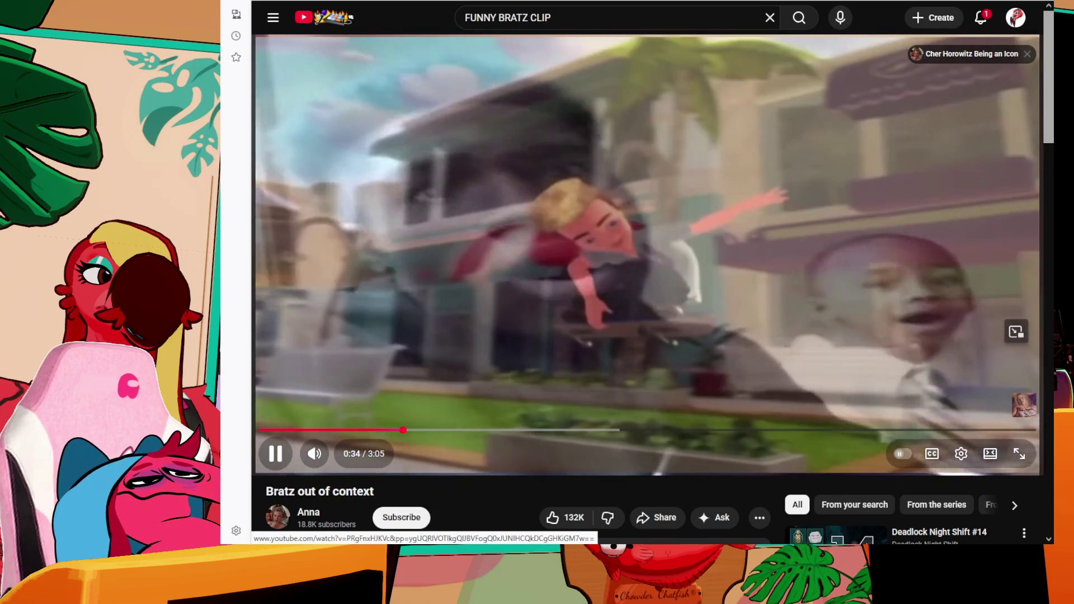
{"action": "key", "text": "space"}
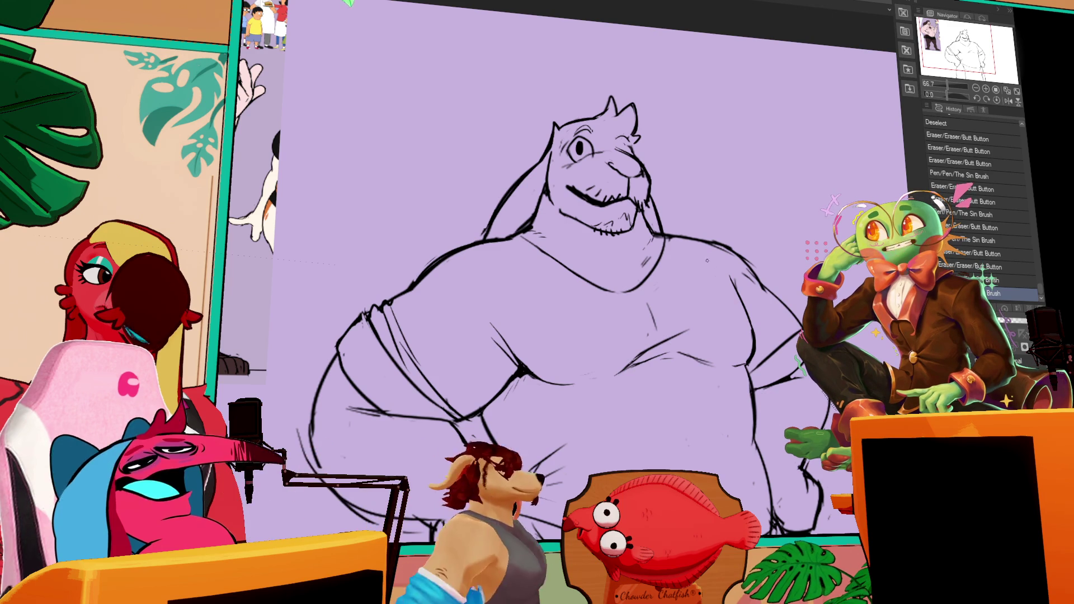
- Darken and clean up the right shoulder line with short pen strokes and erasures
{"action": "left_click_drag", "start_coordinate": [748, 263], "coordinate": [751, 268]}
{"action": "left_click_drag", "start_coordinate": [682, 237], "coordinate": [725, 247]}
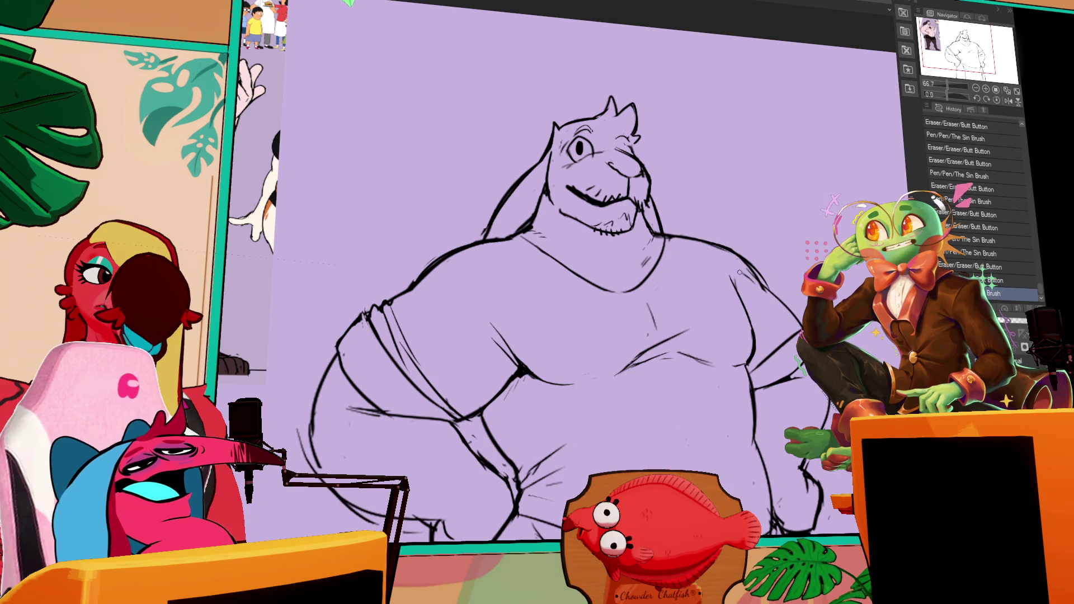
{"action": "mouse_move", "coordinate": [760, 292]}
{"action": "left_mouse_down"}
{"action": "mouse_move", "coordinate": [750, 280]}
{"action": "mouse_move", "coordinate": [779, 299]}
{"action": "mouse_move", "coordinate": [778, 246]}
{"action": "left_mouse_up"}
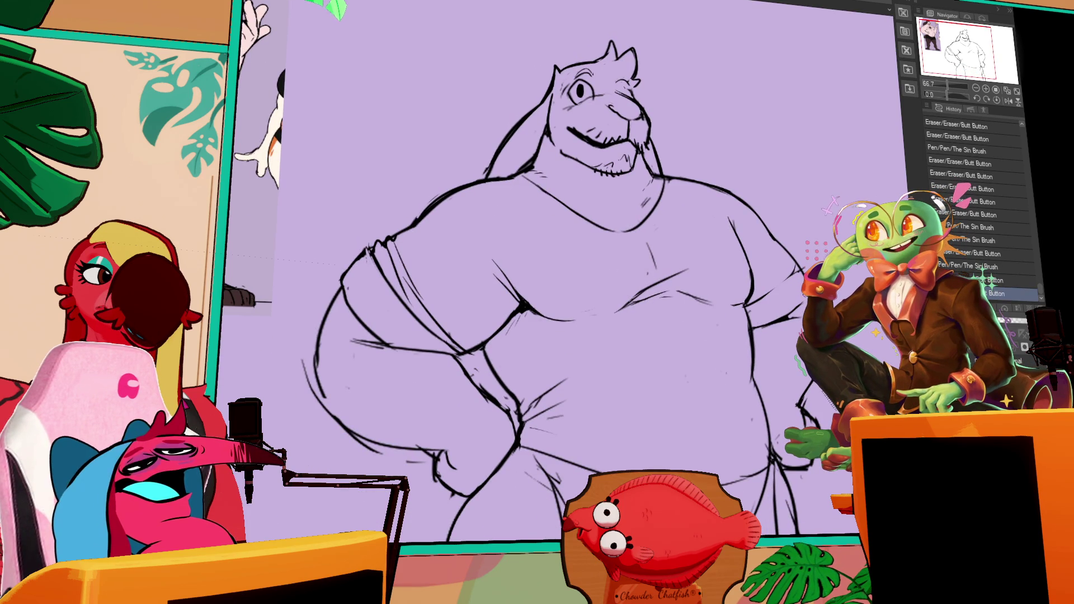
{"action": "mouse_move", "coordinate": [795, 281]}
{"action": "left_mouse_down"}
{"action": "mouse_move", "coordinate": [763, 295]}
{"action": "mouse_move", "coordinate": [798, 261]}
{"action": "left_mouse_up"}
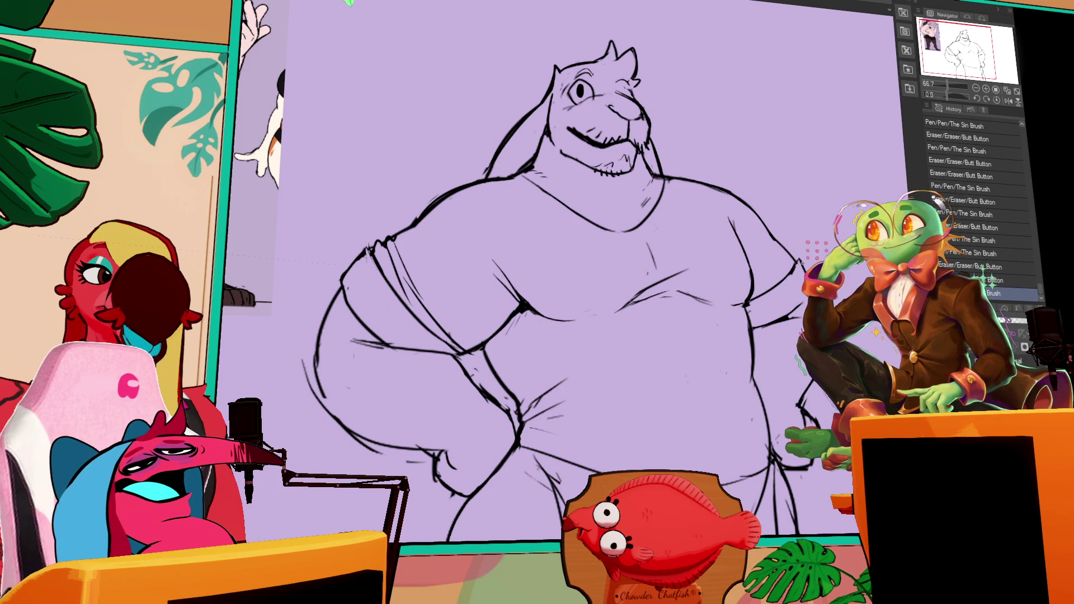
{"action": "left_click_drag", "start_coordinate": [798, 258], "coordinate": [803, 299]}
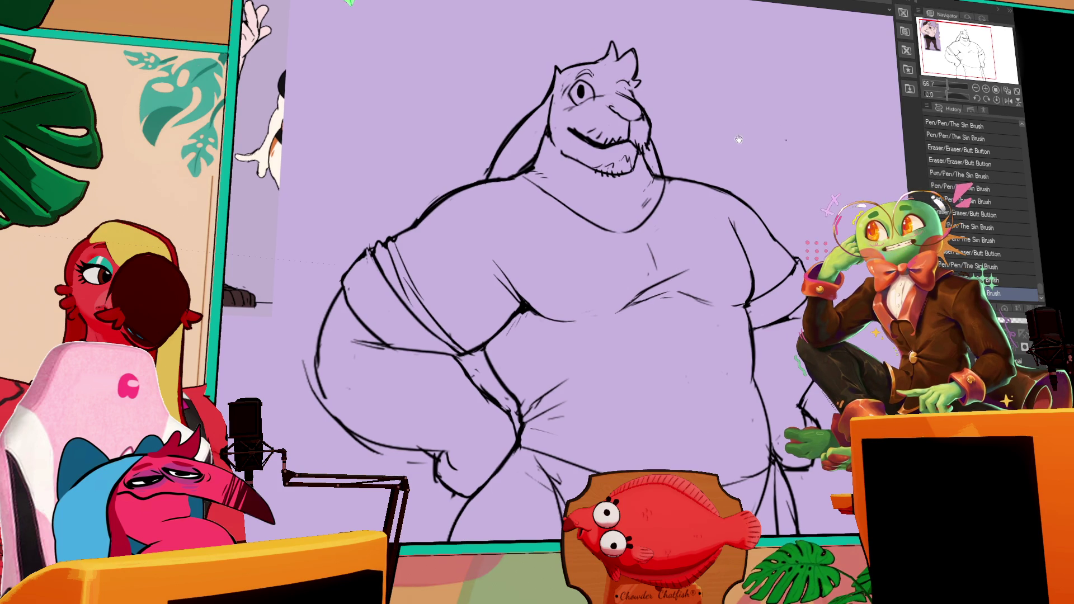
- Tidy stray marks on the cheek and the chest
{"action": "left_click_drag", "start_coordinate": [689, 87], "coordinate": [699, 106]}
{"action": "left_click_drag", "start_coordinate": [643, 159], "coordinate": [665, 183]}
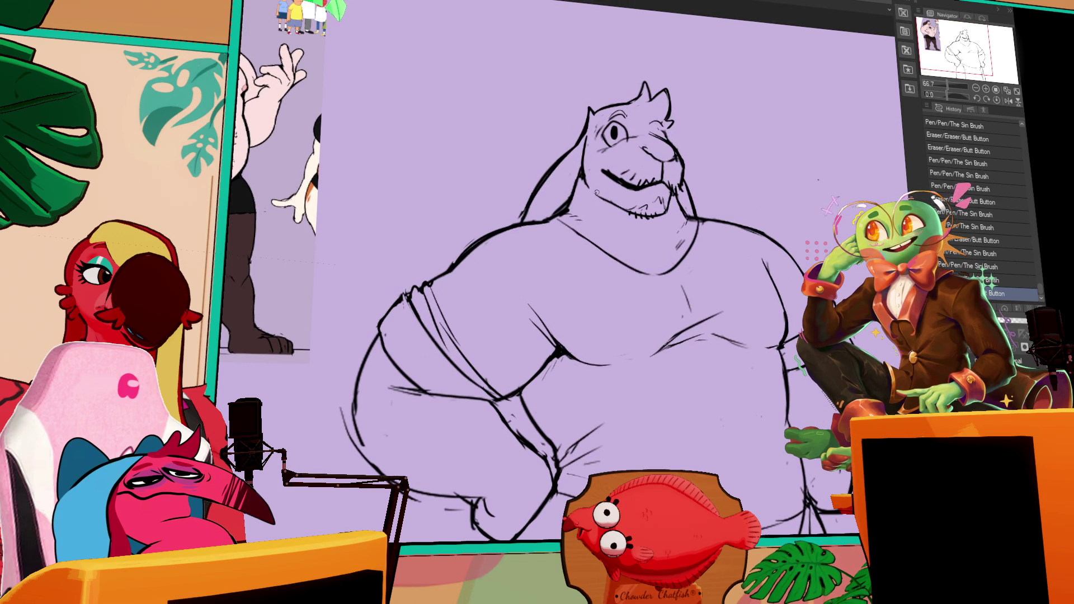
{"action": "left_click", "coordinate": [598, 195]}
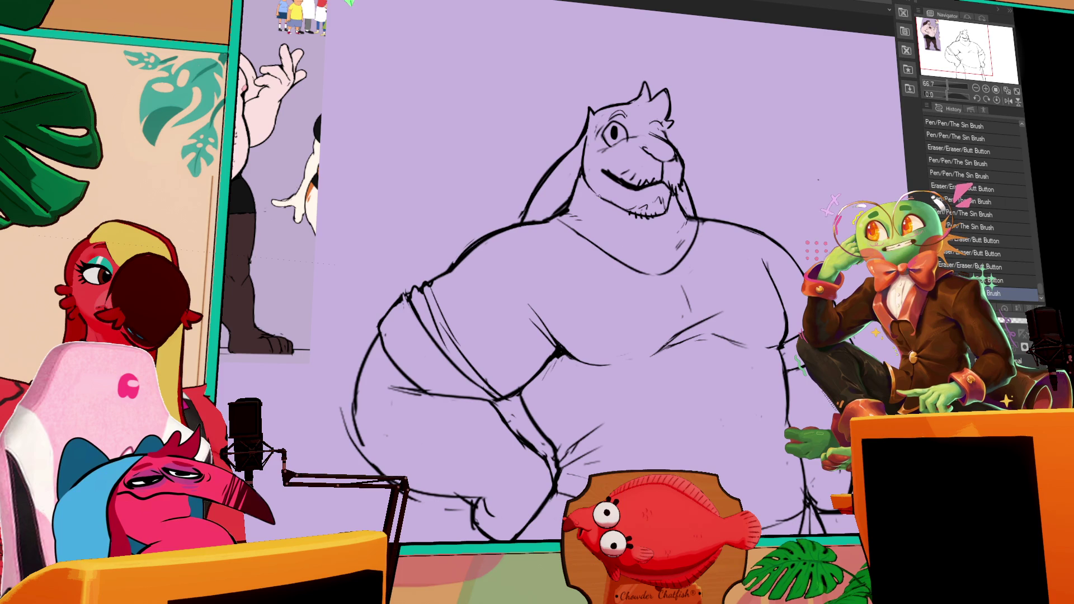
{"action": "left_click_drag", "start_coordinate": [594, 198], "coordinate": [613, 205]}
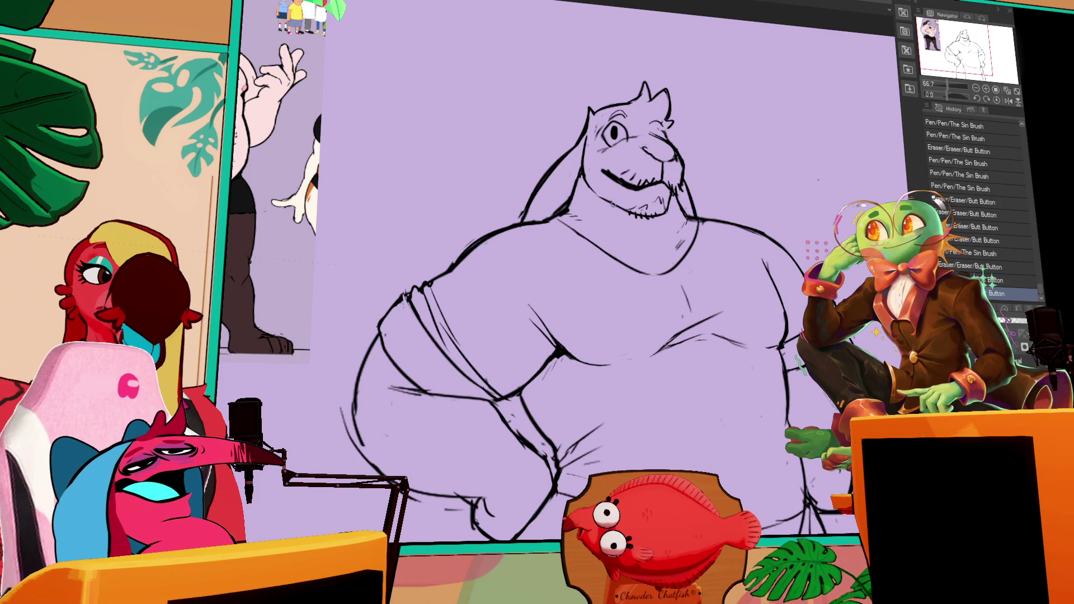
{"action": "mouse_move", "coordinate": [681, 315]}
{"action": "left_mouse_down"}
{"action": "mouse_move", "coordinate": [690, 298]}
{"action": "mouse_move", "coordinate": [688, 336]}
{"action": "mouse_move", "coordinate": [667, 335]}
{"action": "left_mouse_up"}
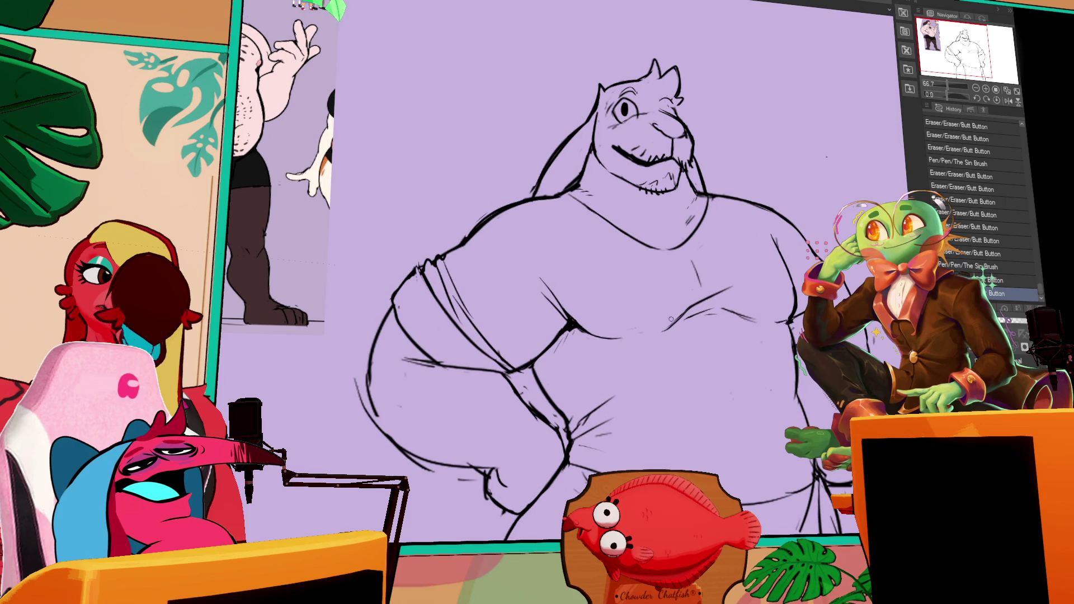
{"action": "left_click_drag", "start_coordinate": [669, 326], "coordinate": [658, 333]}
- Undo and redo the last pen stroke, then erase small bits of the chest line art
{"action": "key", "text": "ctrl+z"}
{"action": "key", "text": "ctrl+y"}
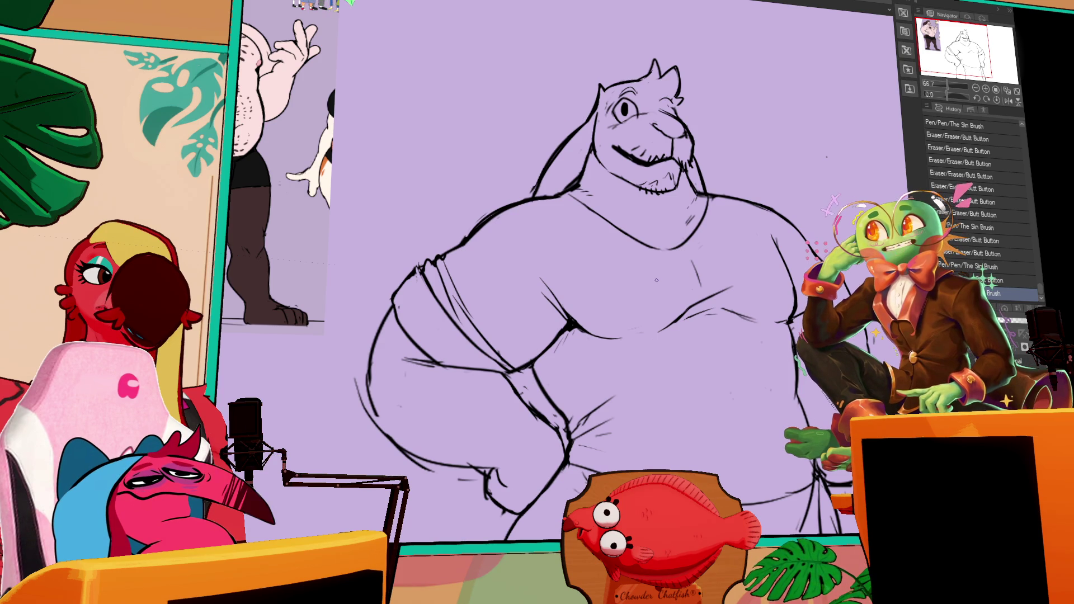
{"action": "mouse_move", "coordinate": [470, 245]}
{"action": "left_mouse_down"}
{"action": "mouse_move", "coordinate": [502, 239]}
{"action": "mouse_move", "coordinate": [472, 230]}
{"action": "mouse_move", "coordinate": [576, 218]}
{"action": "left_mouse_up"}
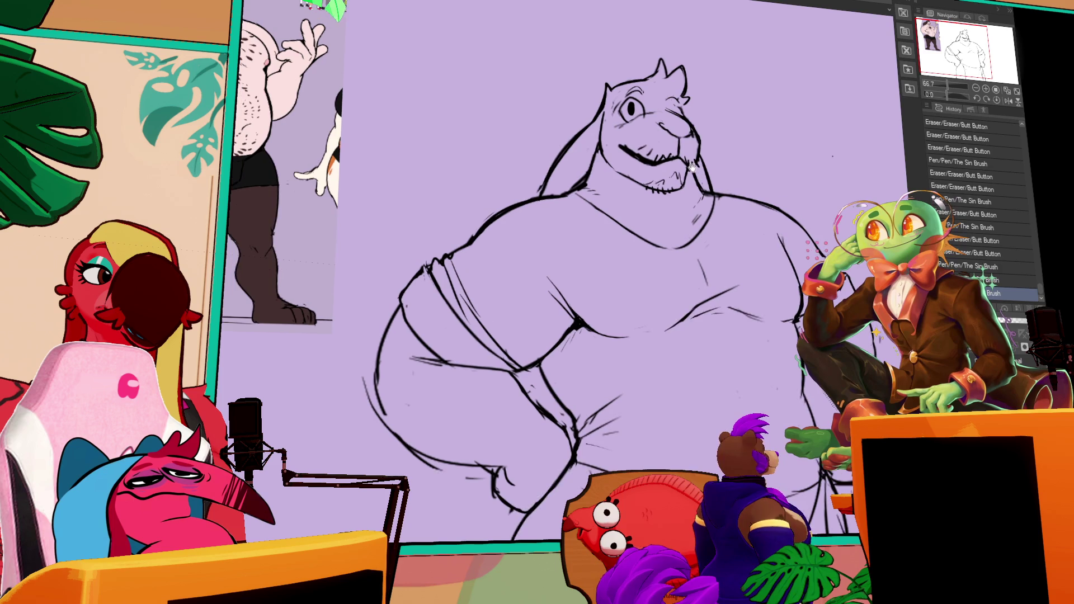
{"action": "left_click_drag", "start_coordinate": [582, 189], "coordinate": [593, 185]}
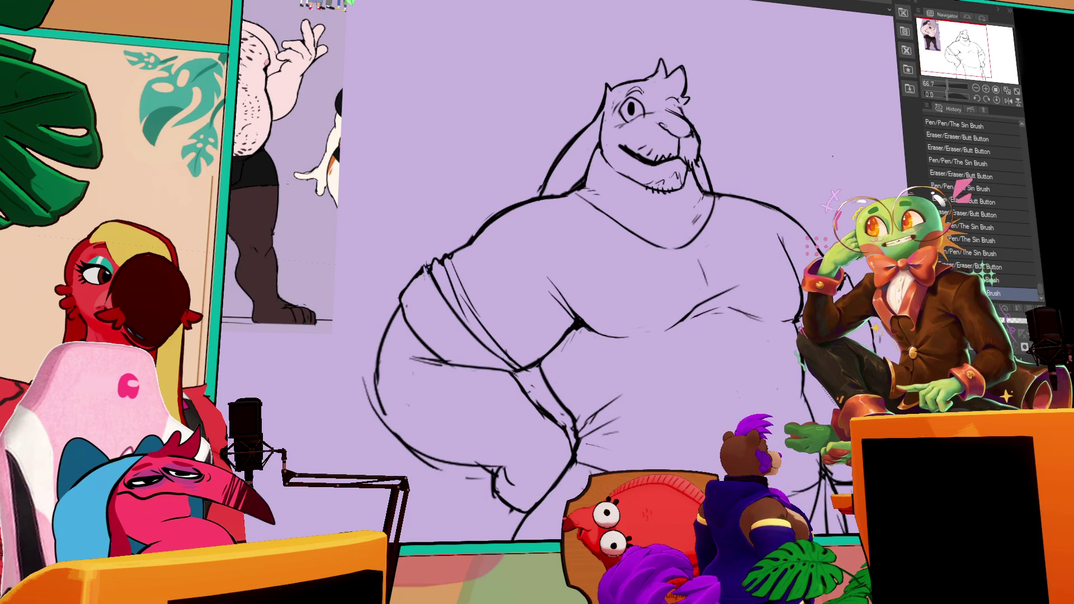
{"action": "left_click_drag", "start_coordinate": [680, 115], "coordinate": [714, 134]}
{"action": "mouse_move", "coordinate": [625, 135]}
{"action": "left_mouse_down"}
{"action": "mouse_move", "coordinate": [680, 118]}
{"action": "mouse_move", "coordinate": [677, 127]}
{"action": "left_mouse_up"}
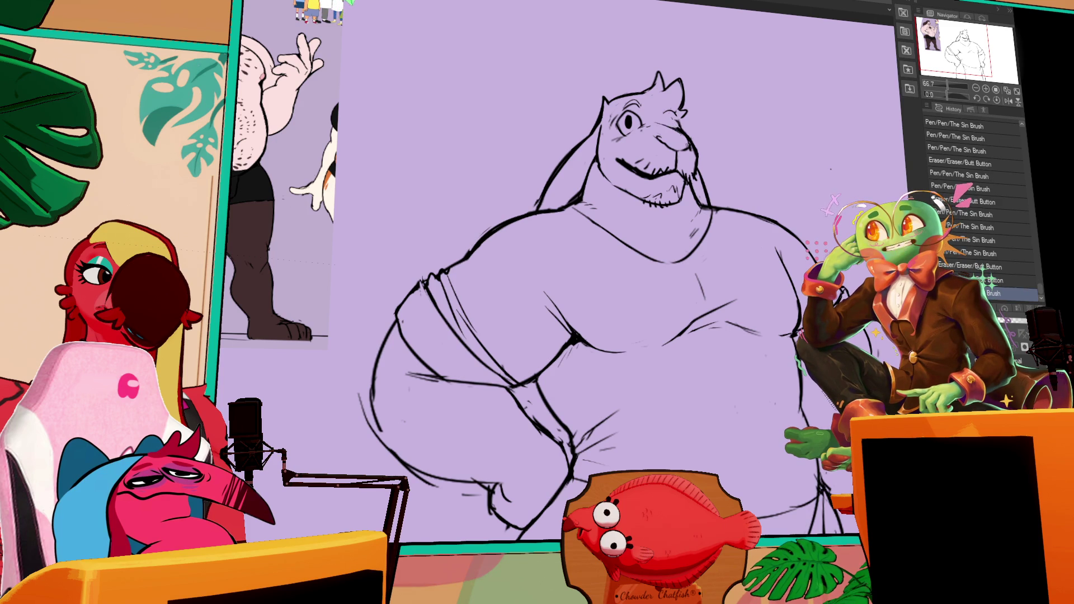
- Add short lines near the muzzle and erase a small part of the line art
{"action": "mouse_move", "coordinate": [695, 123]}
{"action": "left_mouse_down"}
{"action": "mouse_move", "coordinate": [704, 187]}
{"action": "mouse_move", "coordinate": [643, 168]}
{"action": "left_mouse_up"}
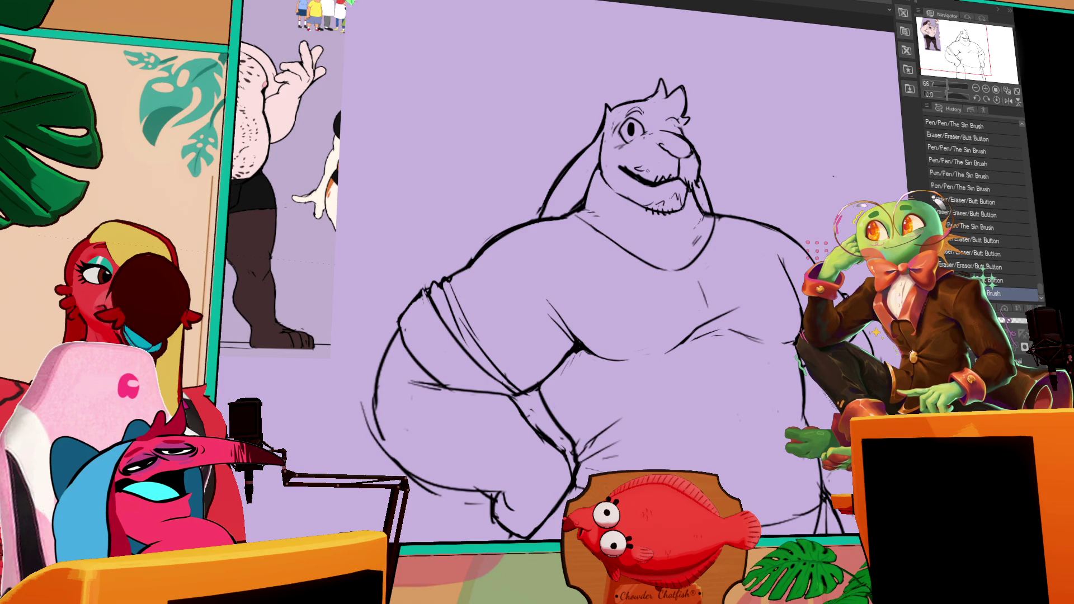
{"action": "mouse_move", "coordinate": [688, 179]}
{"action": "left_mouse_down"}
{"action": "mouse_move", "coordinate": [698, 183]}
{"action": "mouse_move", "coordinate": [696, 156]}
{"action": "left_mouse_up"}
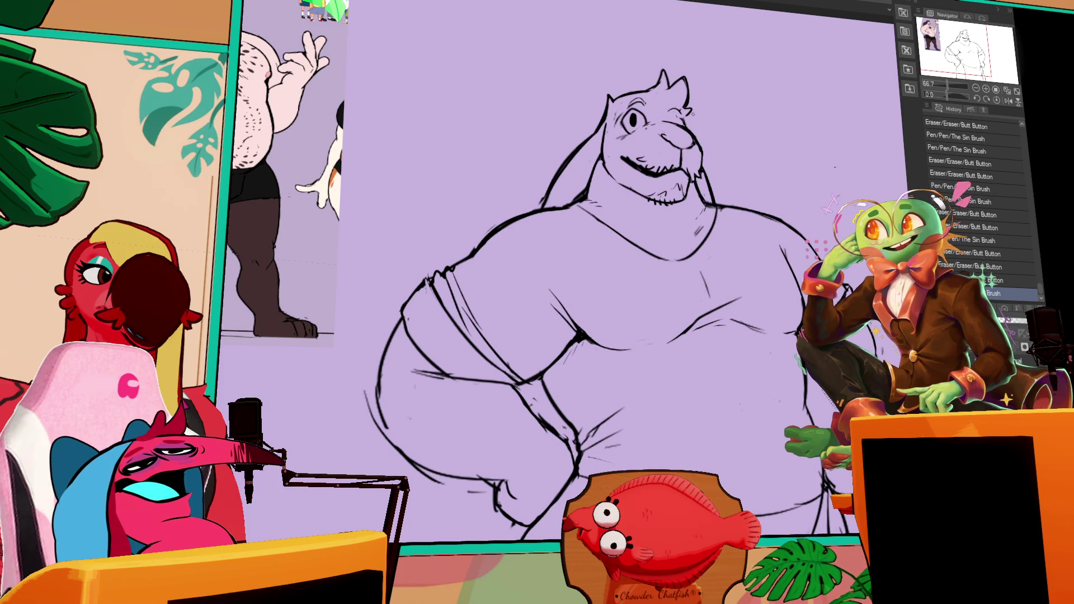
{"action": "left_click_drag", "start_coordinate": [699, 90], "coordinate": [700, 82]}
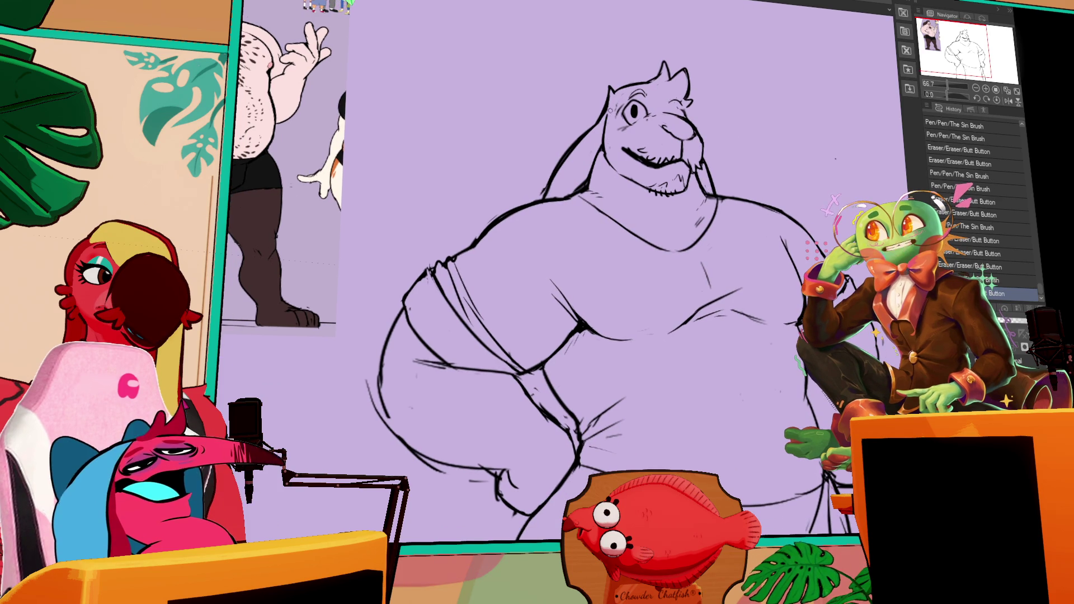
{"action": "left_click", "coordinate": [697, 162]}
- Erase a small line bit and redraw a short stroke on the chest
{"action": "left_click_drag", "start_coordinate": [744, 138], "coordinate": [744, 104]}
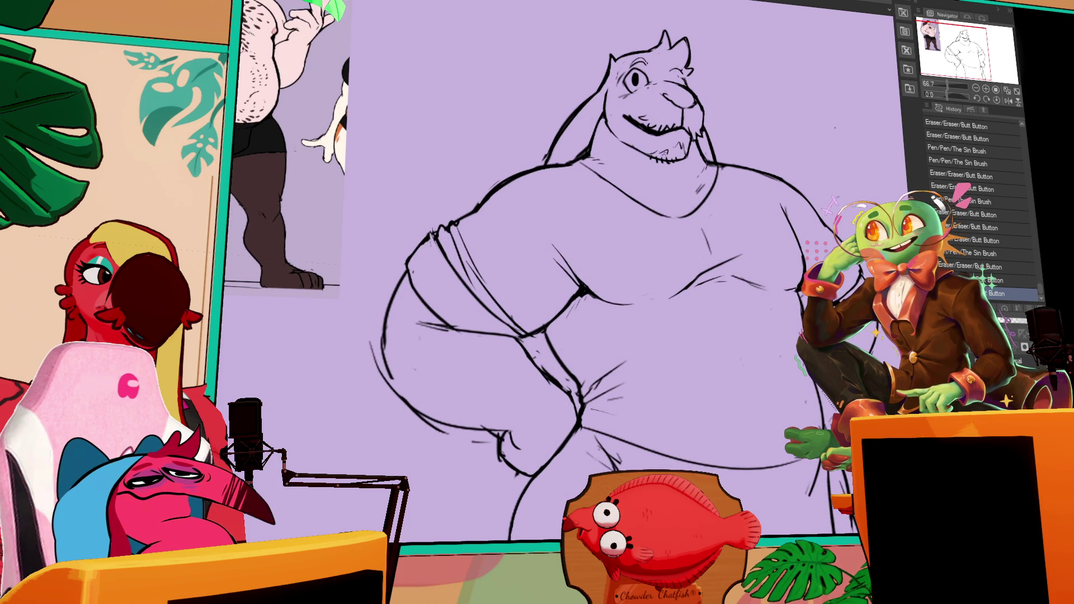
{"action": "left_click_drag", "start_coordinate": [714, 163], "coordinate": [712, 168]}
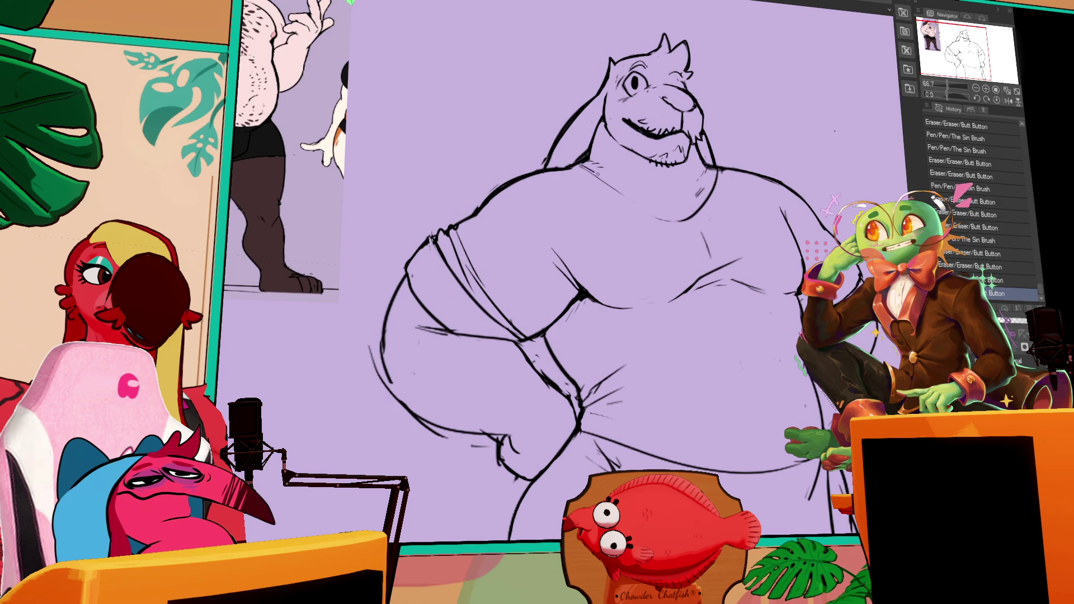
{"action": "left_click_drag", "start_coordinate": [576, 167], "coordinate": [660, 212]}
{"action": "key", "text": "ctrl+z"}
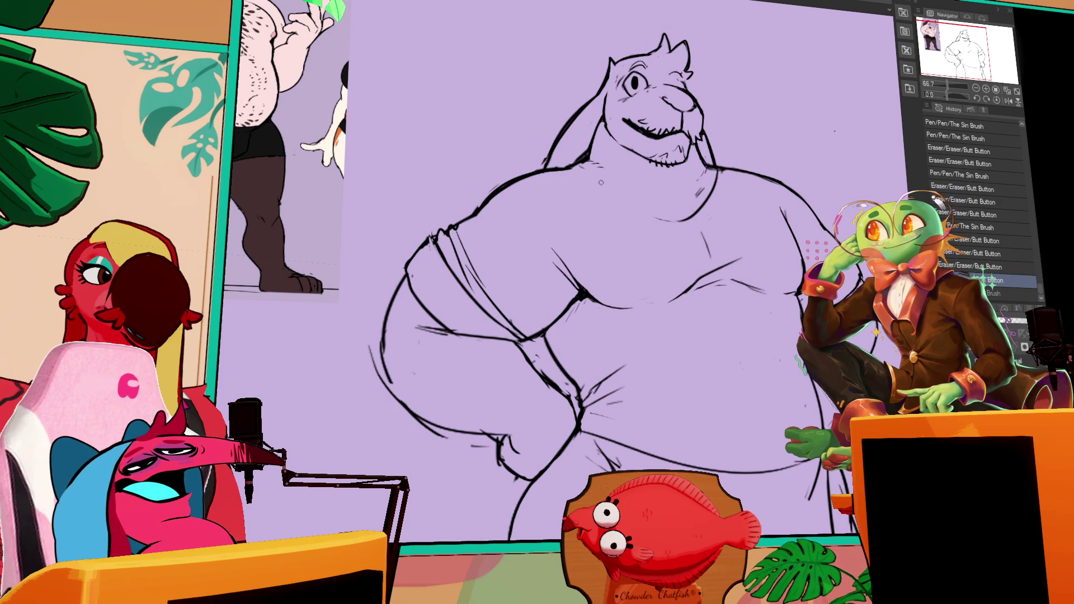
{"action": "left_click_drag", "start_coordinate": [601, 182], "coordinate": [577, 169]}
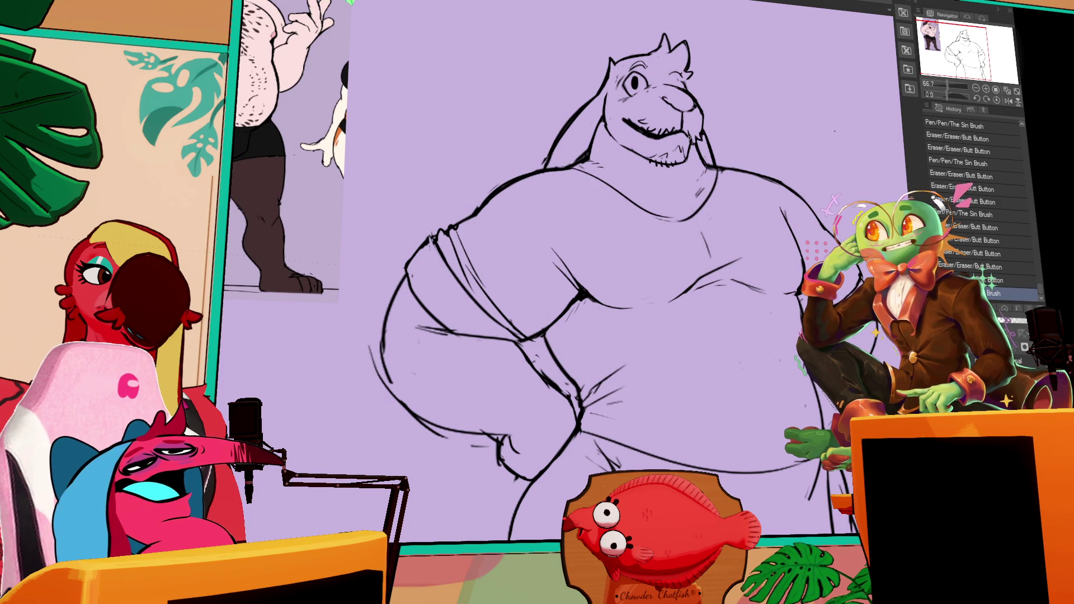
- Redraw and erase small strokes around the collar
{"action": "mouse_move", "coordinate": [643, 224]}
{"action": "left_mouse_down"}
{"action": "mouse_move", "coordinate": [634, 232]}
{"action": "mouse_move", "coordinate": [655, 233]}
{"action": "left_mouse_up"}
{"action": "left_click_drag", "start_coordinate": [679, 224], "coordinate": [700, 201]}
{"action": "left_click_drag", "start_coordinate": [624, 210], "coordinate": [684, 197]}
{"action": "left_click_drag", "start_coordinate": [753, 335], "coordinate": [745, 291]}
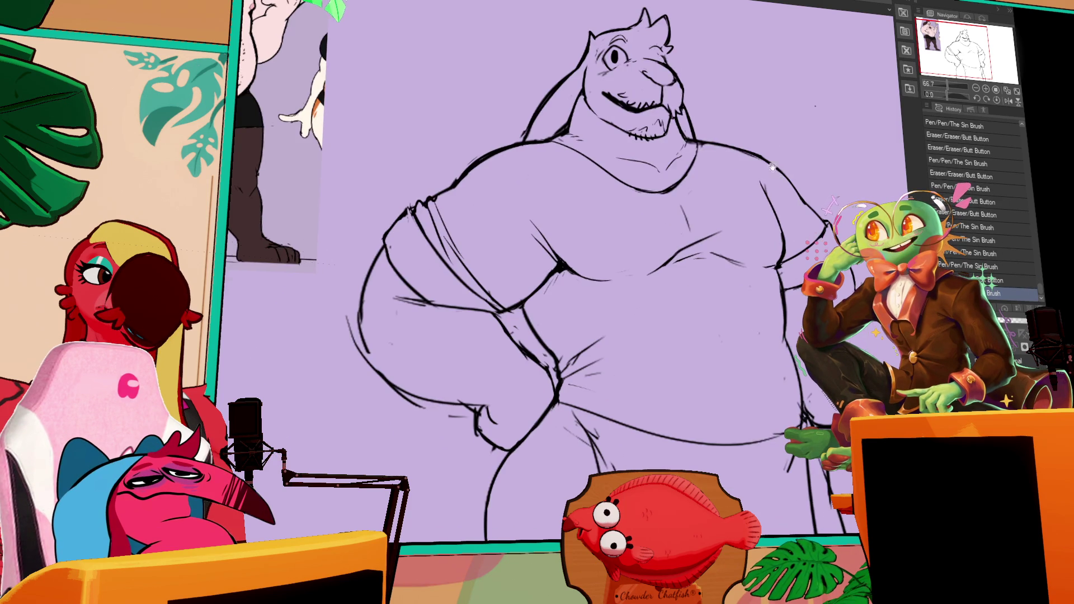
{"action": "mouse_move", "coordinate": [783, 323]}
{"action": "left_mouse_down"}
{"action": "mouse_move", "coordinate": [800, 426]}
{"action": "mouse_move", "coordinate": [780, 440]}
{"action": "left_mouse_up"}
{"action": "left_click_drag", "start_coordinate": [791, 347], "coordinate": [799, 247]}
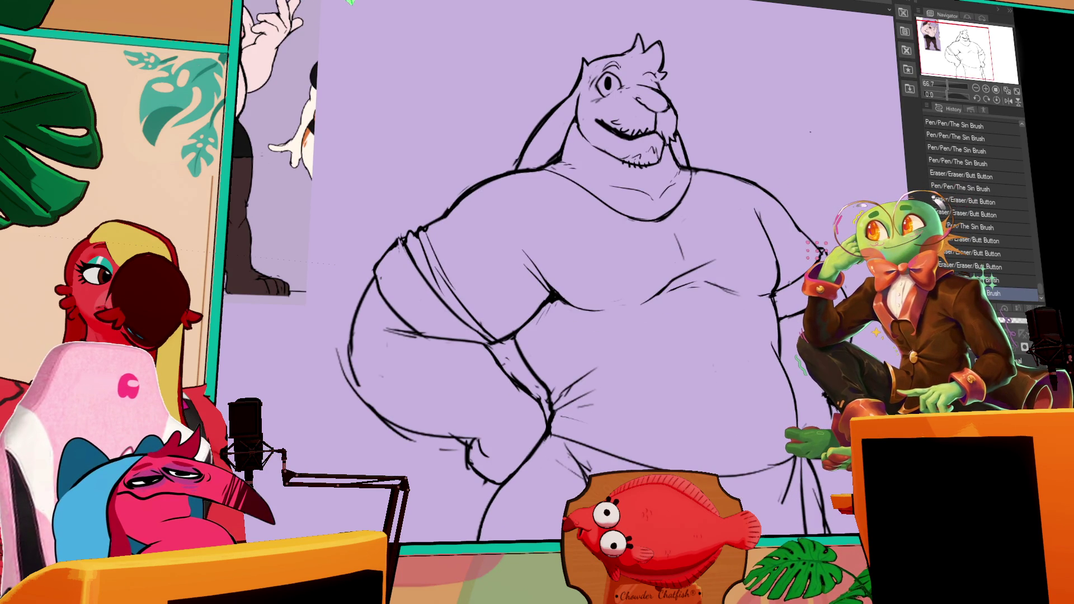
- Touch up the leg line and the lines around the right eye
{"action": "scroll", "coordinate": [672, 336], "scroll_direction": "down", "scroll_amount": 5}
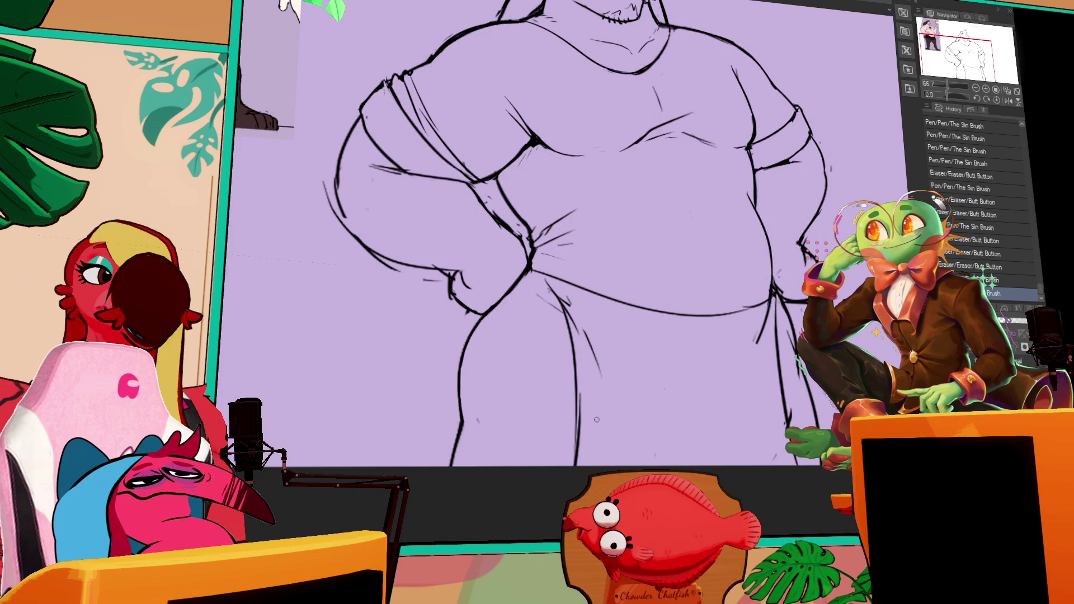
{"action": "mouse_move", "coordinate": [578, 389]}
{"action": "left_mouse_down"}
{"action": "mouse_move", "coordinate": [578, 469]}
{"action": "mouse_move", "coordinate": [571, 443]}
{"action": "left_mouse_up"}
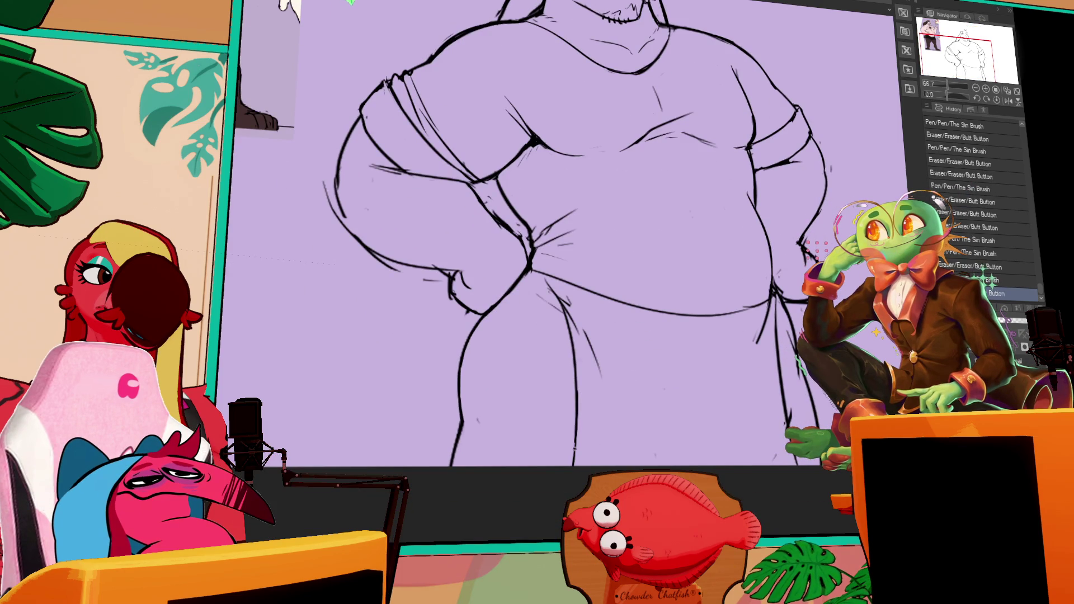
{"action": "scroll", "coordinate": [571, 268], "scroll_direction": "up", "scroll_amount": 2}
{"action": "scroll", "coordinate": [599, 285], "scroll_direction": "up", "scroll_amount": 4}
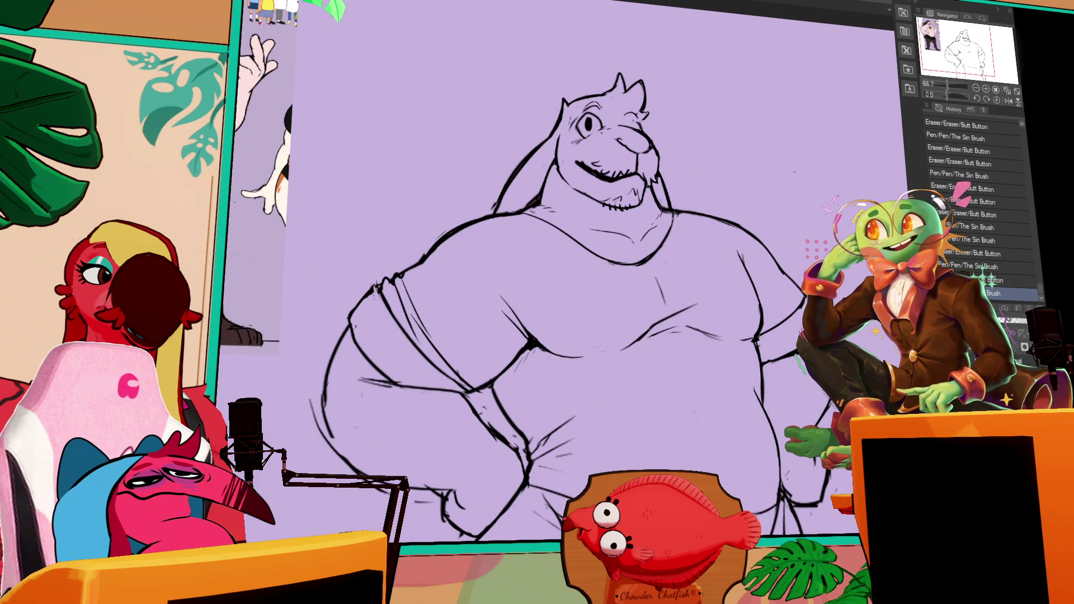
{"action": "left_click_drag", "start_coordinate": [621, 117], "coordinate": [631, 128]}
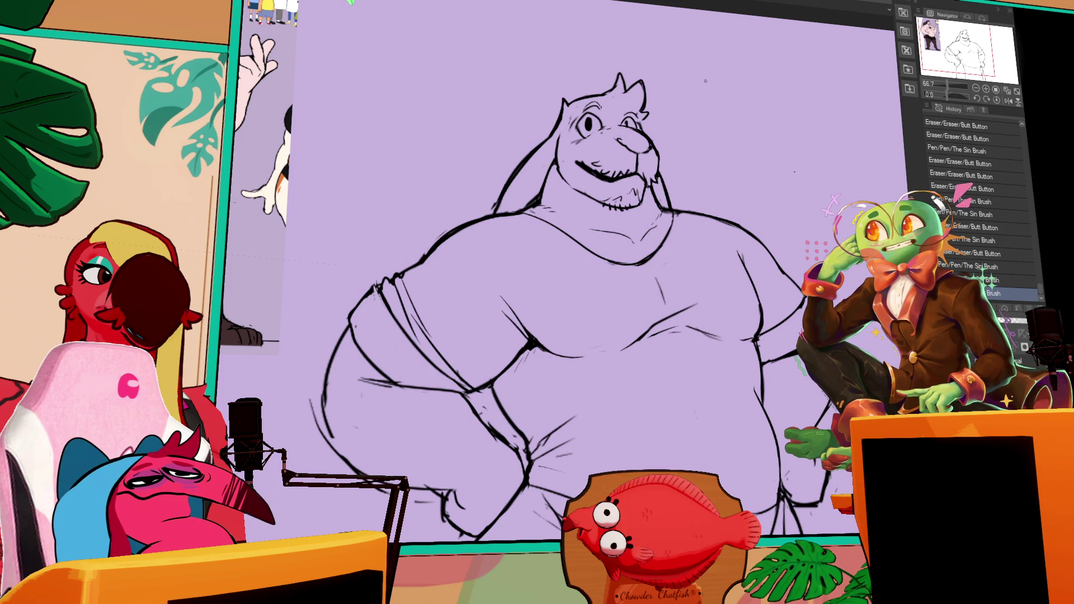
{"action": "left_click", "coordinate": [629, 112]}
{"action": "left_click", "coordinate": [627, 113]}
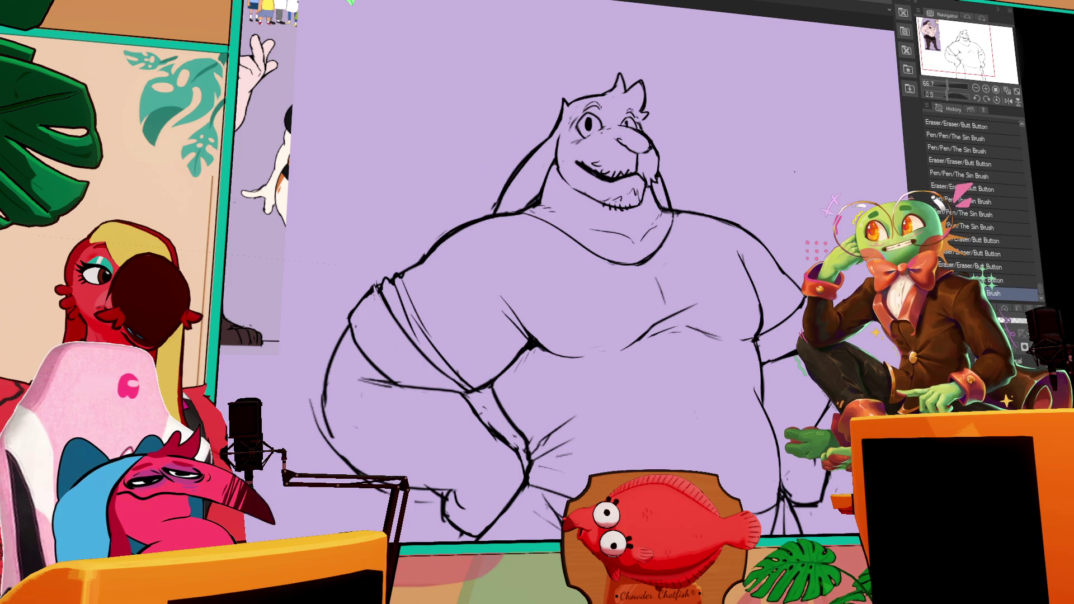
- Touch up the lines near the neck and the right hip
{"action": "left_click_drag", "start_coordinate": [754, 126], "coordinate": [722, 109]}
{"action": "left_click", "coordinate": [649, 180]}
{"action": "left_click", "coordinate": [658, 172]}
{"action": "left_click_drag", "start_coordinate": [781, 397], "coordinate": [764, 240]}
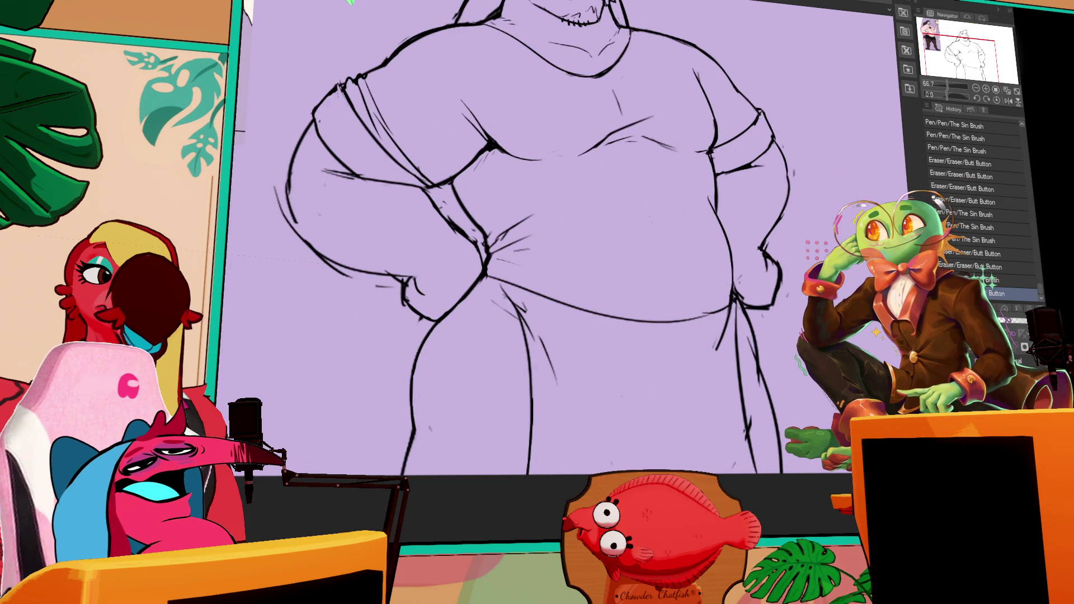
{"action": "left_click", "coordinate": [729, 310]}
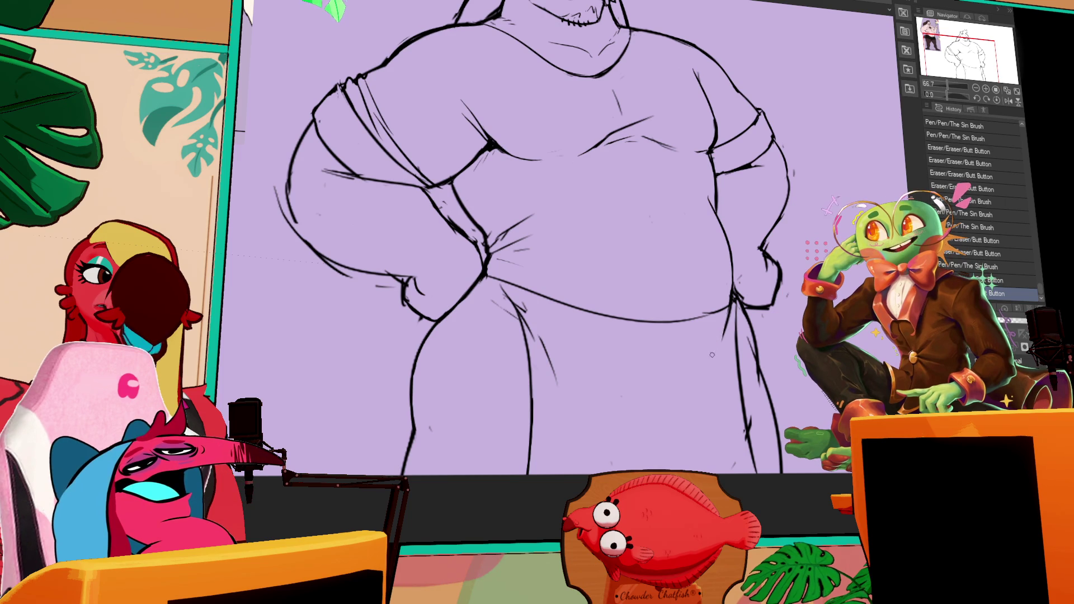
{"action": "left_click", "coordinate": [730, 305]}
{"action": "left_click", "coordinate": [728, 311]}
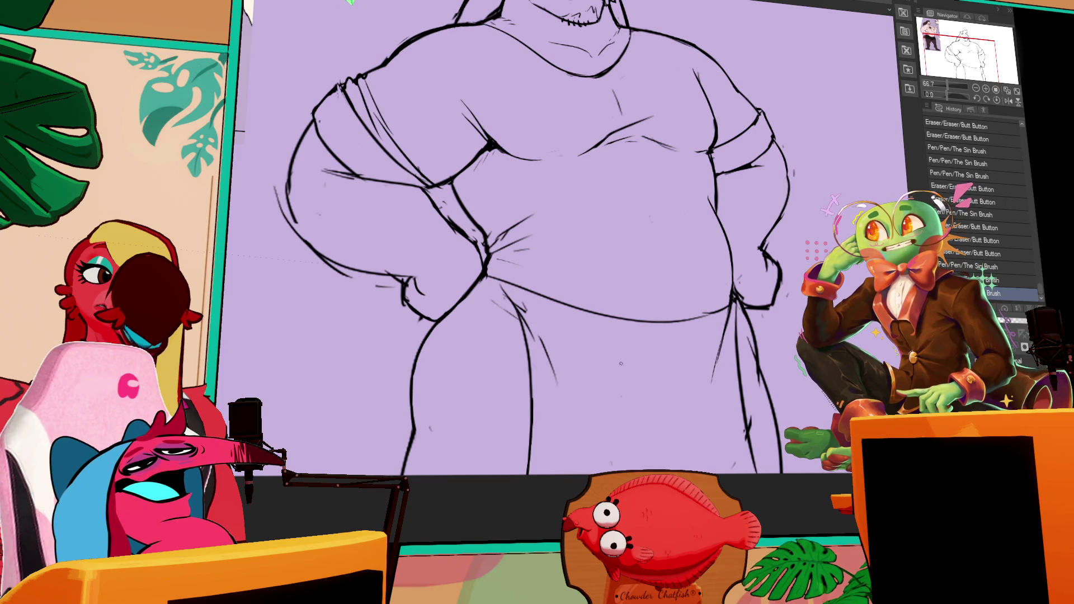
- Add fold lines to the drape below the belly, undoing stray strokes
{"action": "mouse_move", "coordinate": [531, 332]}
{"action": "left_mouse_down"}
{"action": "mouse_move", "coordinate": [539, 358]}
{"action": "mouse_move", "coordinate": [569, 373]}
{"action": "left_mouse_up"}
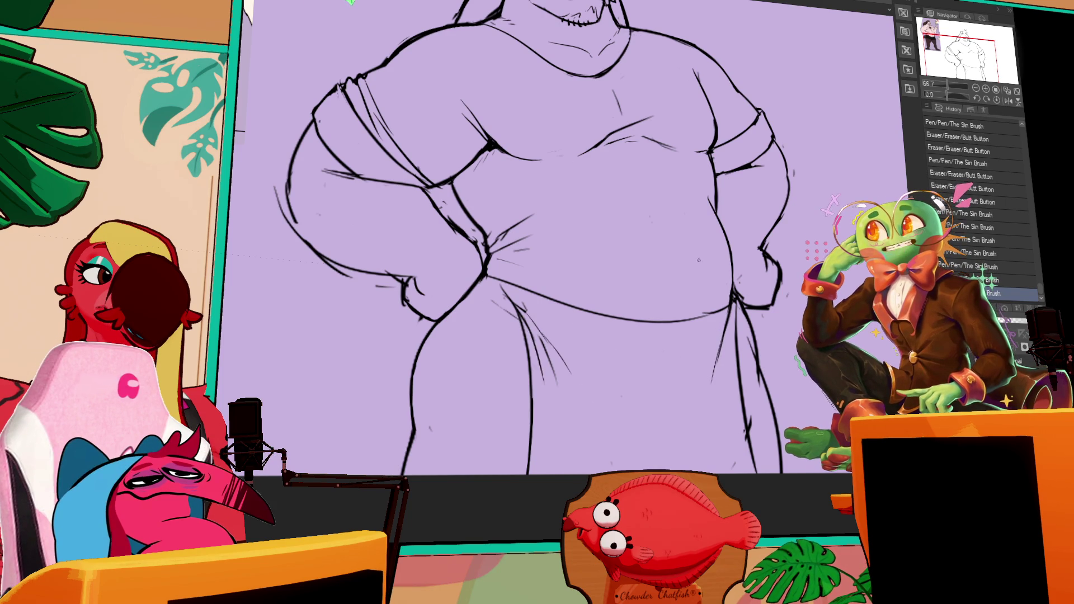
{"action": "key", "text": "ctrl+z"}
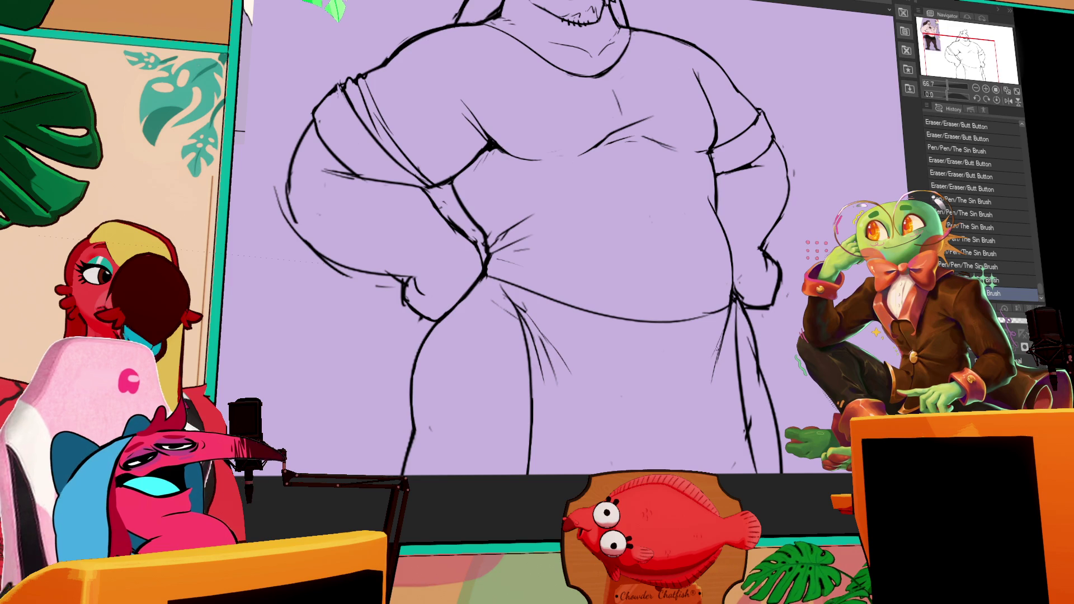
{"action": "left_click_drag", "start_coordinate": [733, 302], "coordinate": [724, 374]}
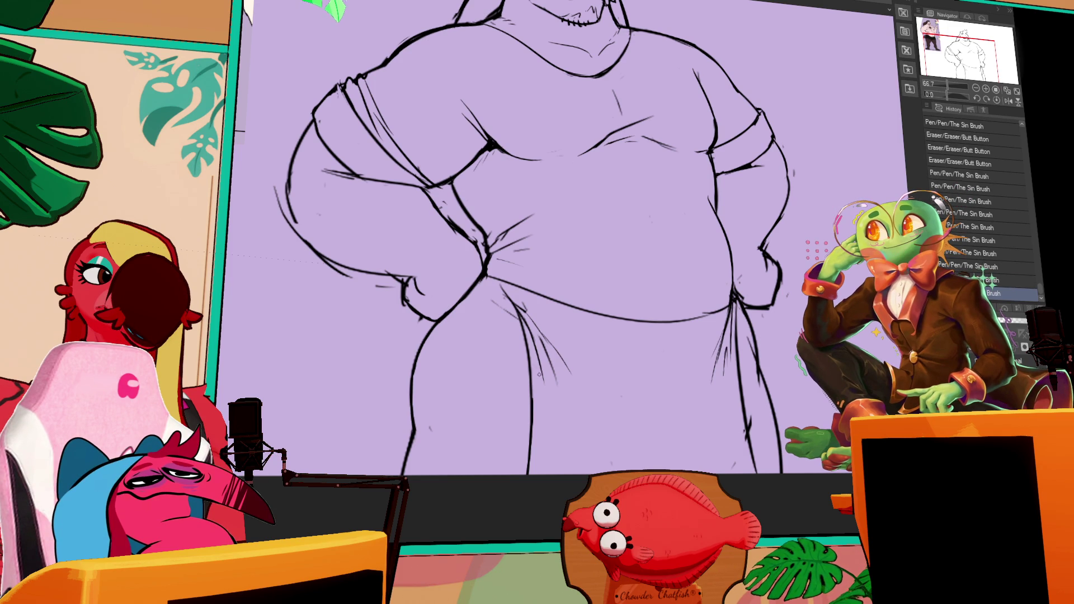
{"action": "left_click_drag", "start_coordinate": [551, 367], "coordinate": [561, 397]}
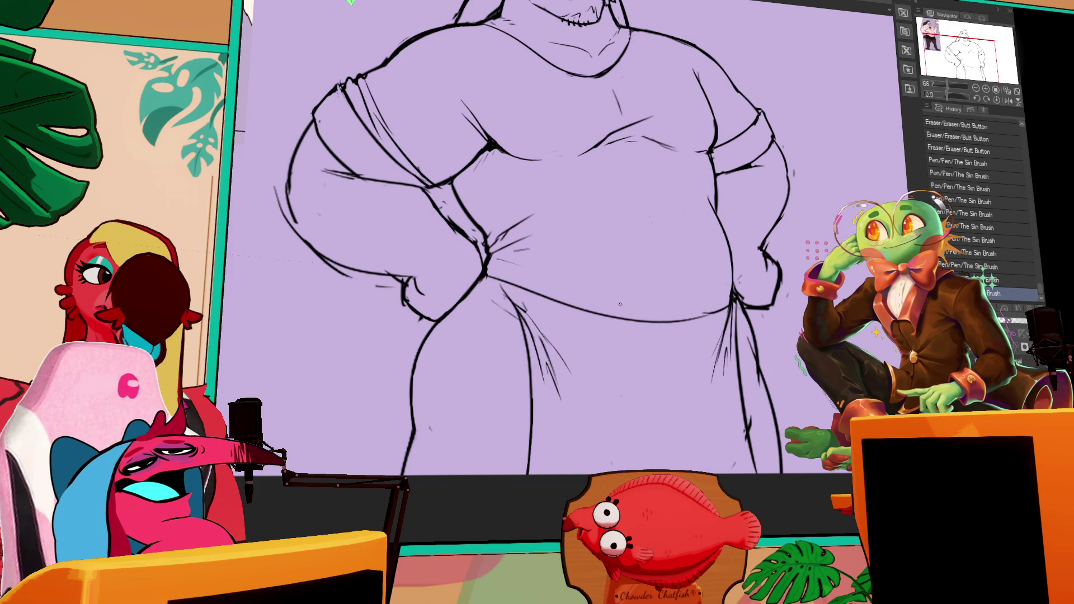
{"action": "scroll", "coordinate": [575, 388], "scroll_direction": "down", "scroll_amount": 2}
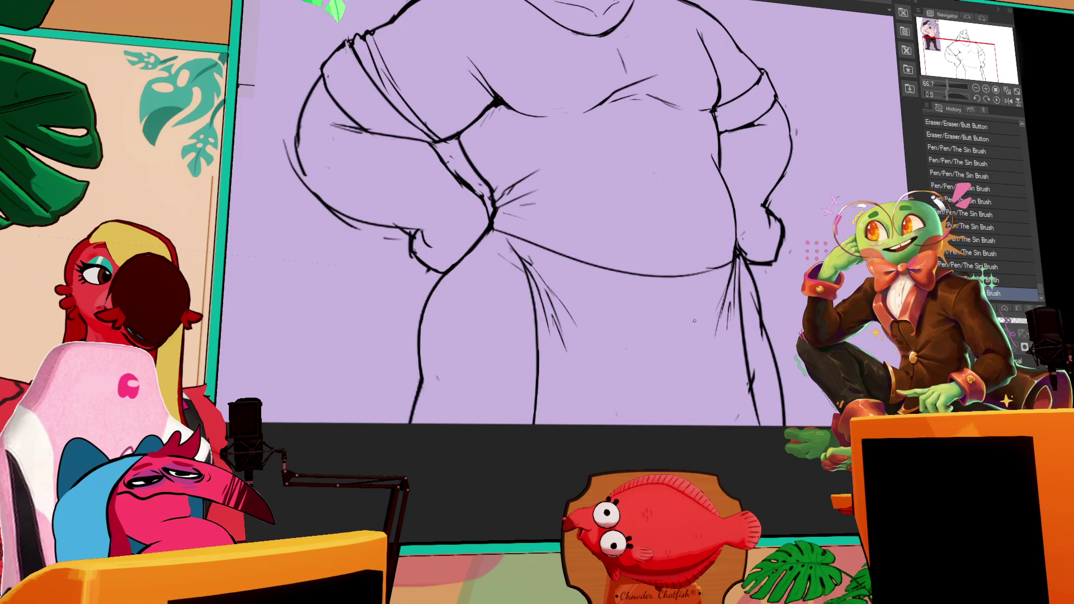
{"action": "left_click_drag", "start_coordinate": [551, 288], "coordinate": [574, 332]}
{"action": "scroll", "coordinate": [571, 392], "scroll_direction": "up", "scroll_amount": 3}
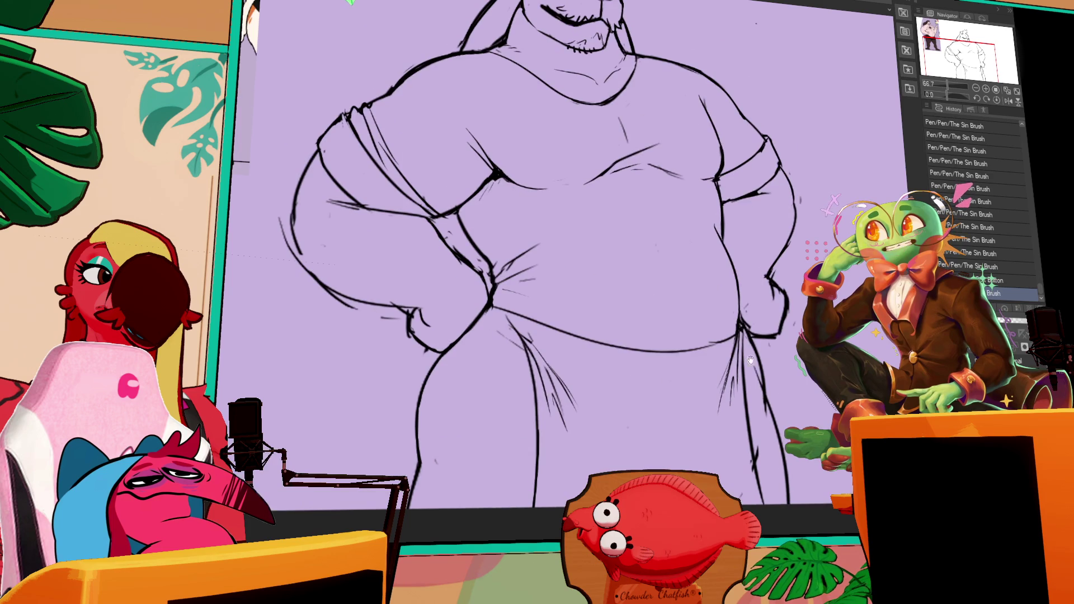
{"action": "left_click_drag", "start_coordinate": [576, 411], "coordinate": [582, 402]}
{"action": "key", "text": "ctrl+z"}
{"action": "scroll", "coordinate": [615, 351], "scroll_direction": "up", "scroll_amount": 3}
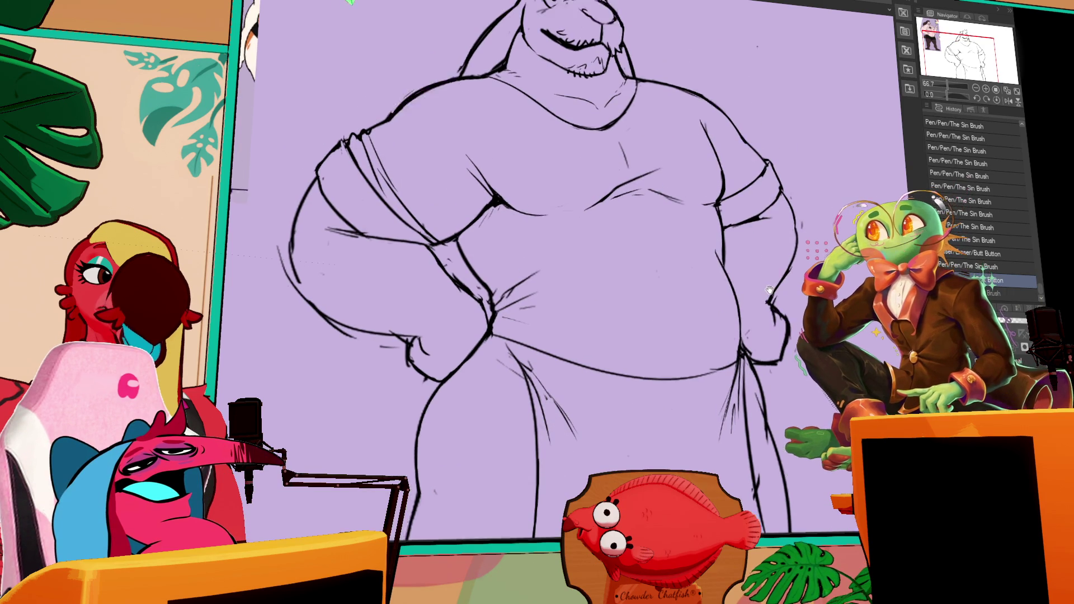
- Erase a bit of the drape line, then redraw the mouth line and a stroke by the right eye
{"action": "left_click_drag", "start_coordinate": [715, 279], "coordinate": [713, 296]}
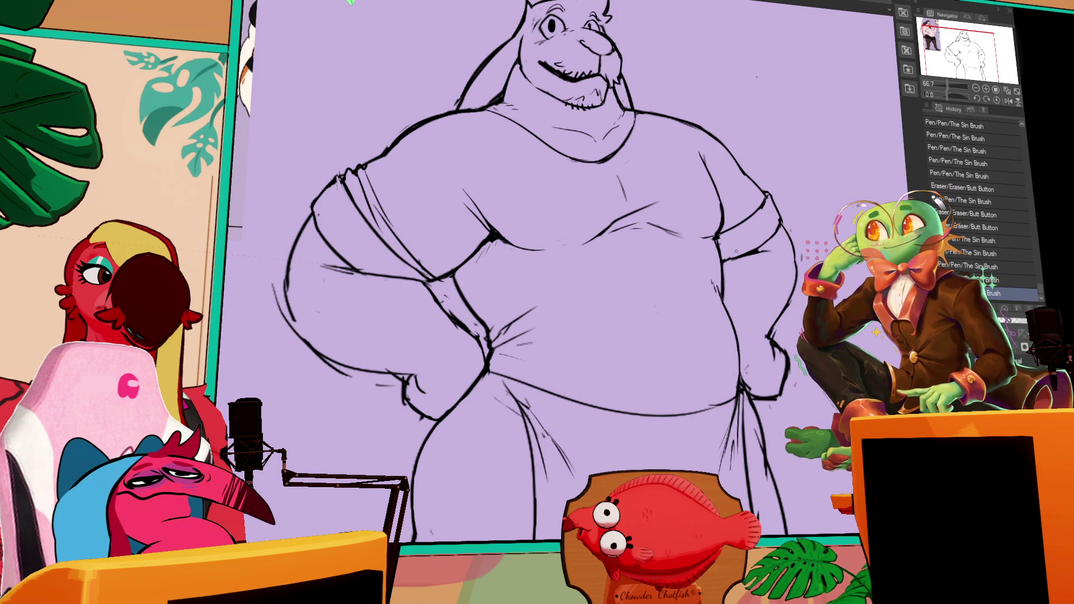
{"action": "mouse_move", "coordinate": [780, 236]}
{"action": "left_mouse_down"}
{"action": "mouse_move", "coordinate": [799, 223]}
{"action": "mouse_move", "coordinate": [782, 255]}
{"action": "mouse_move", "coordinate": [882, 268]}
{"action": "left_mouse_up"}
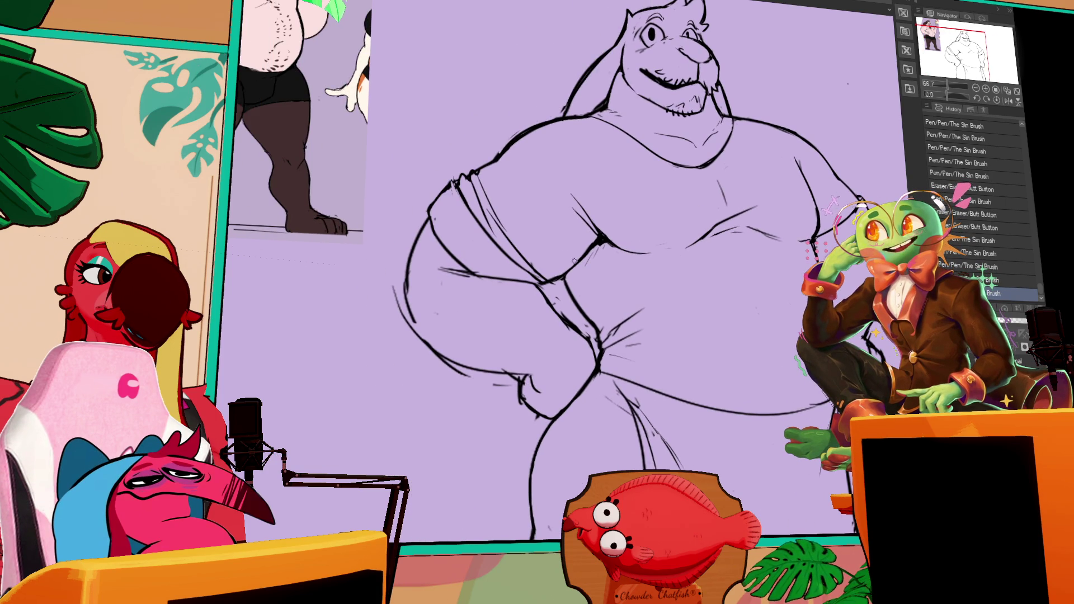
{"action": "left_click_drag", "start_coordinate": [735, 164], "coordinate": [704, 203]}
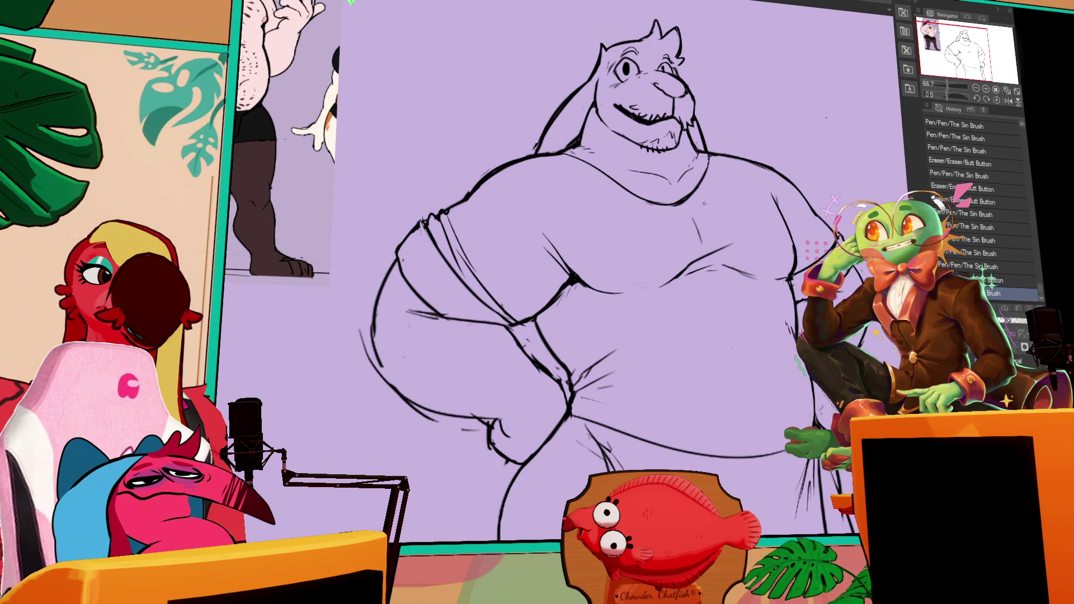
{"action": "left_click_drag", "start_coordinate": [811, 186], "coordinate": [799, 195]}
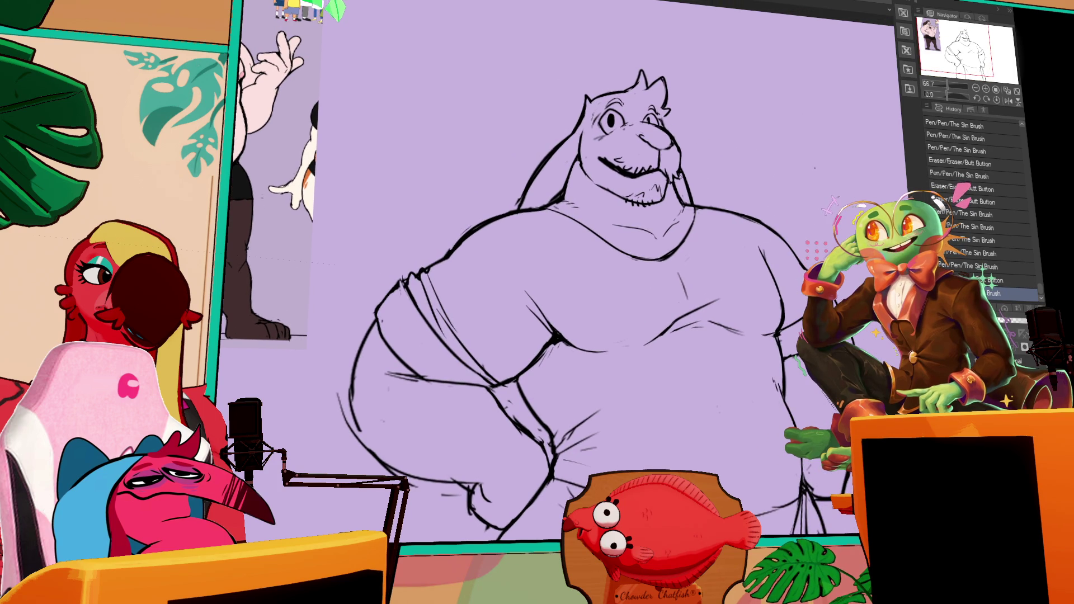
{"action": "left_click_drag", "start_coordinate": [648, 119], "coordinate": [653, 121]}
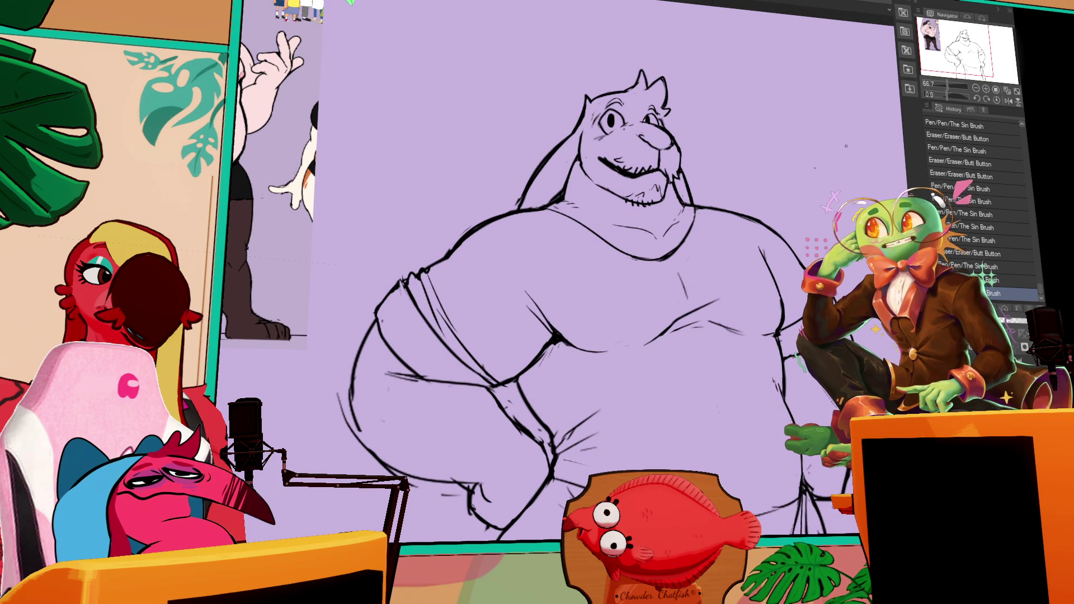
{"action": "left_click_drag", "start_coordinate": [849, 153], "coordinate": [834, 175]}
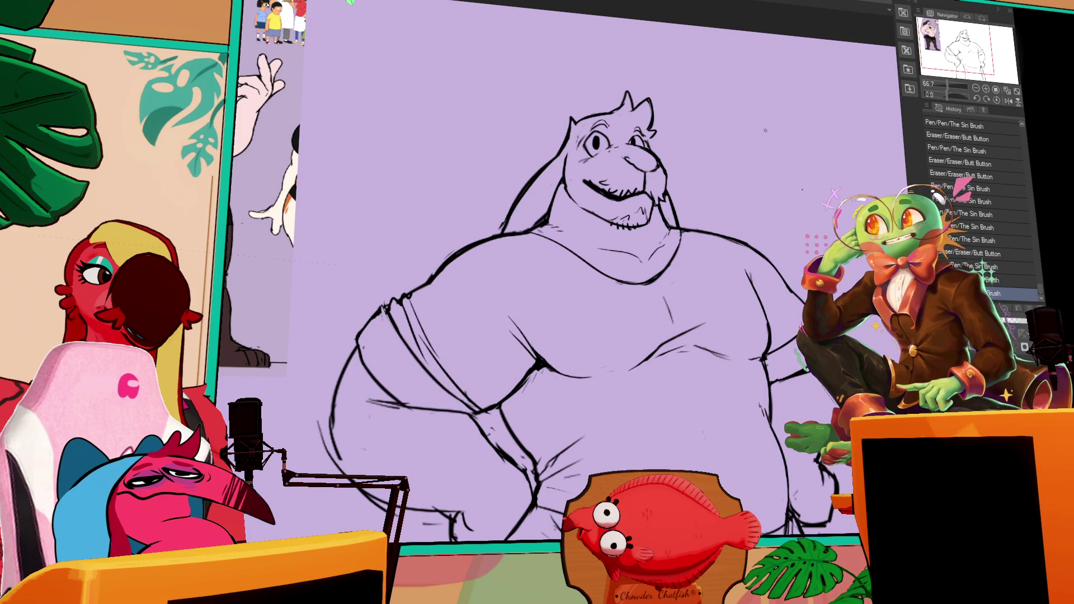
{"action": "left_click_drag", "start_coordinate": [599, 189], "coordinate": [622, 196]}
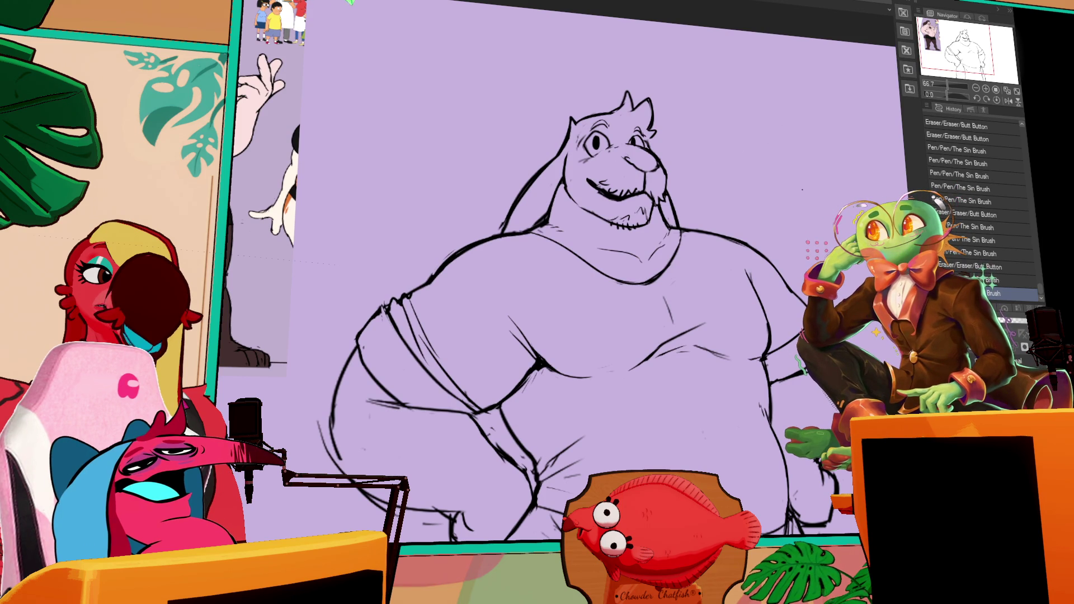
- Erase and redraw the left thigh outline
{"action": "left_click_drag", "start_coordinate": [784, 139], "coordinate": [796, 148]}
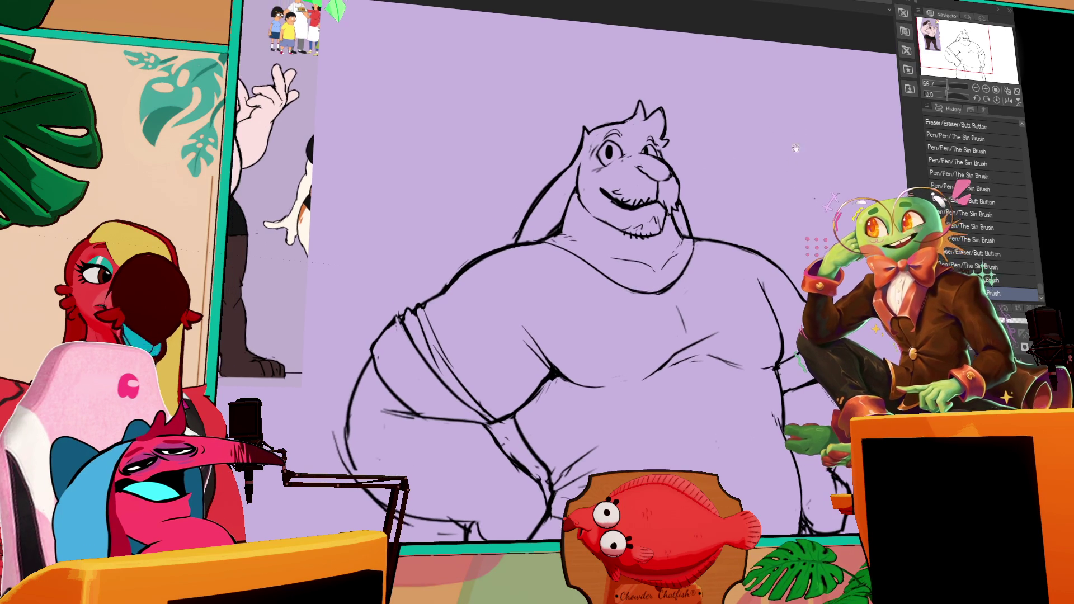
{"action": "left_click_drag", "start_coordinate": [780, 185], "coordinate": [804, 95]}
{"action": "left_click_drag", "start_coordinate": [340, 317], "coordinate": [352, 342]}
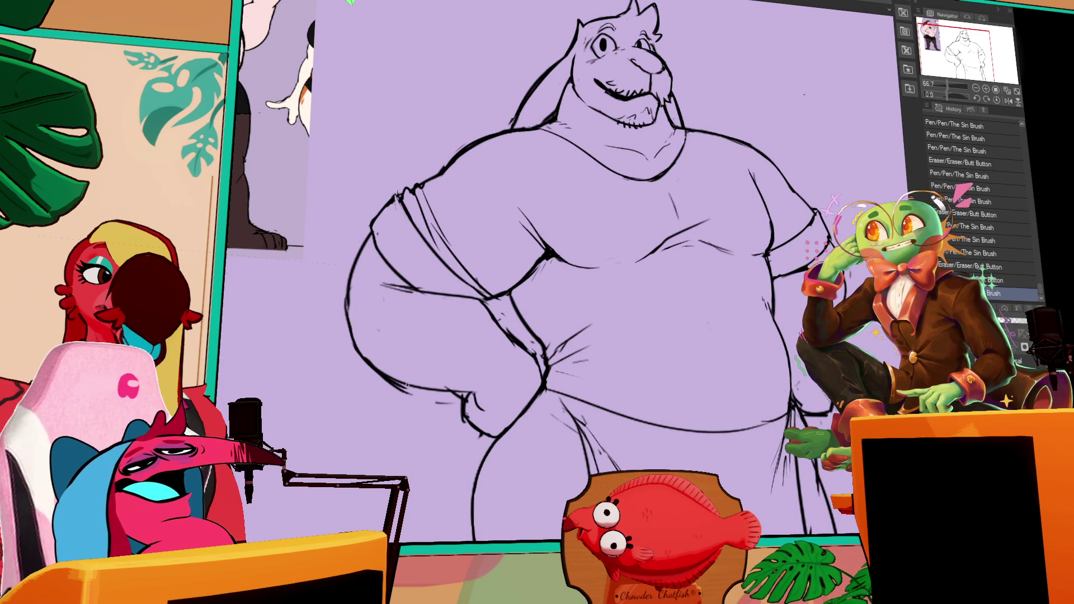
{"action": "left_click_drag", "start_coordinate": [392, 385], "coordinate": [411, 392]}
{"action": "left_click_drag", "start_coordinate": [349, 305], "coordinate": [354, 344]}
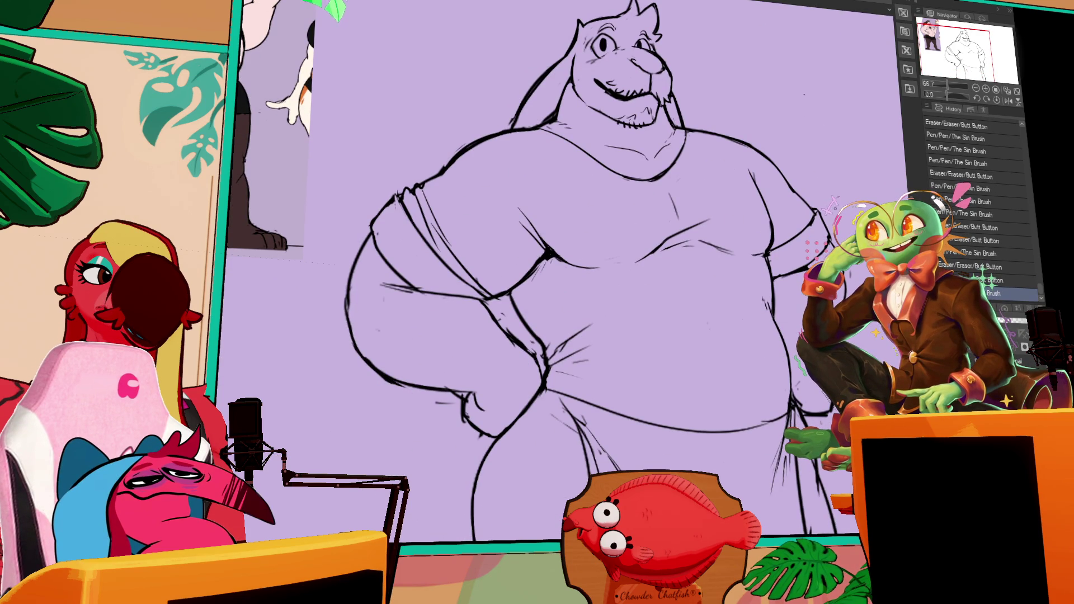
{"action": "left_click_drag", "start_coordinate": [347, 307], "coordinate": [354, 343]}
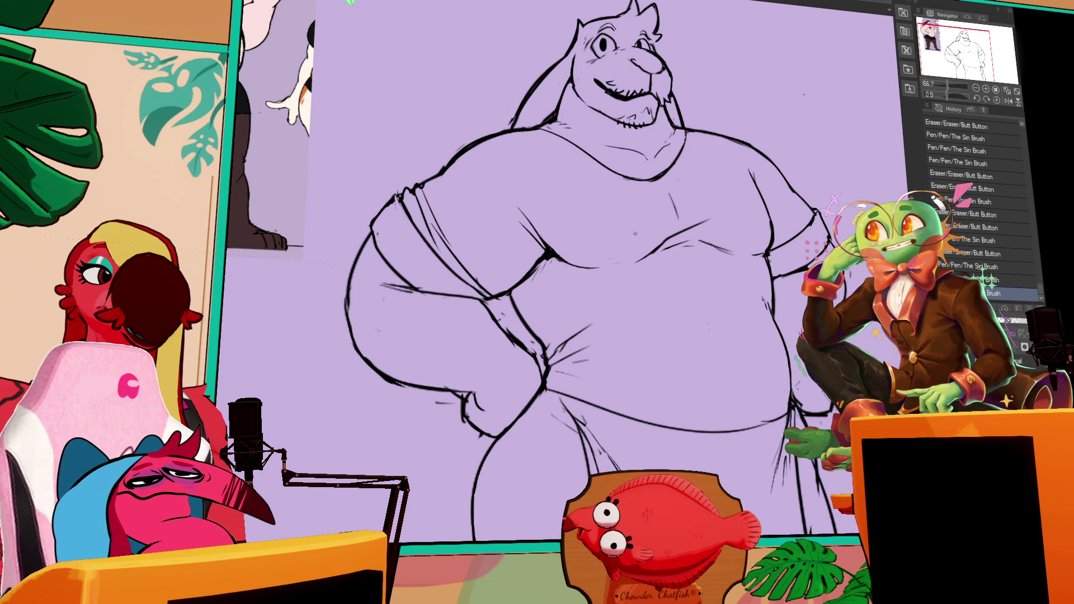
- Zoom out to see the whole figure and fill the shirt solid red
{"action": "key", "text": "ctrl+minus"}
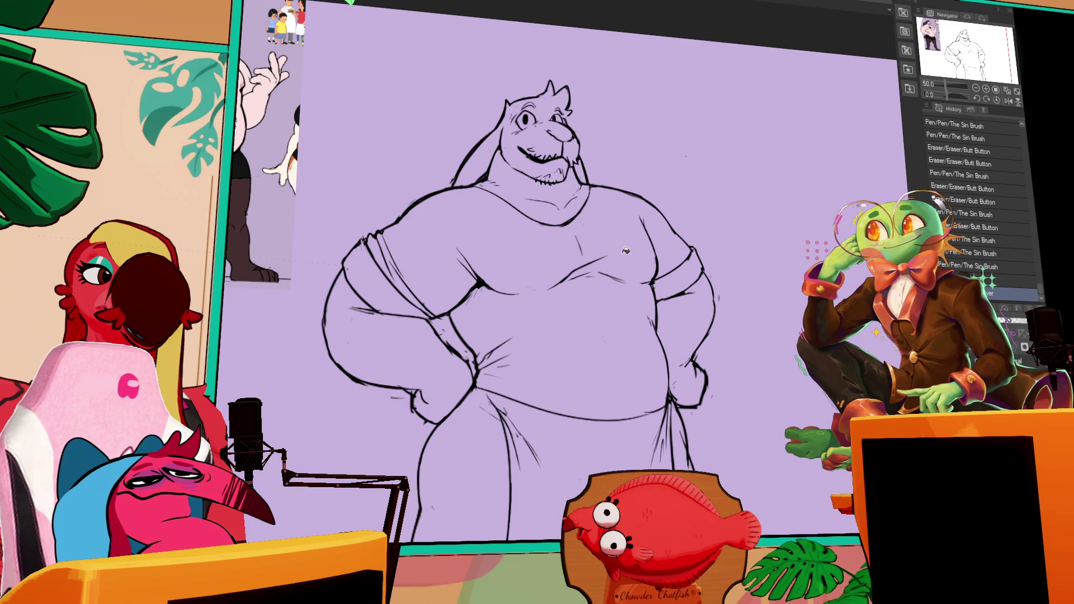
{"action": "left_click", "coordinate": [551, 296]}
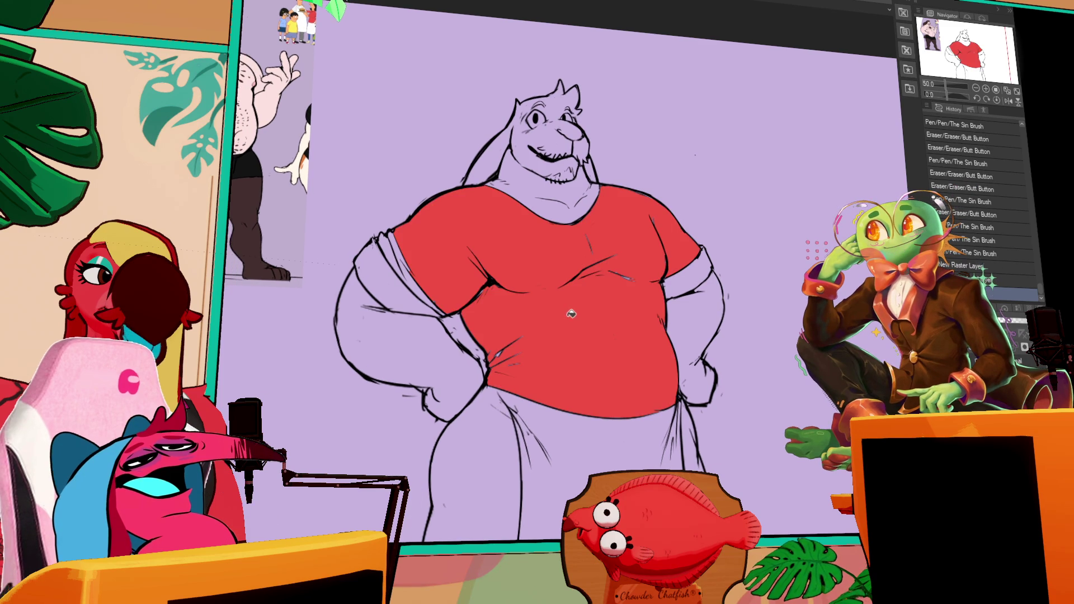
- Dab red into the small gaps in the shirt colour
{"action": "left_click", "coordinate": [494, 361]}
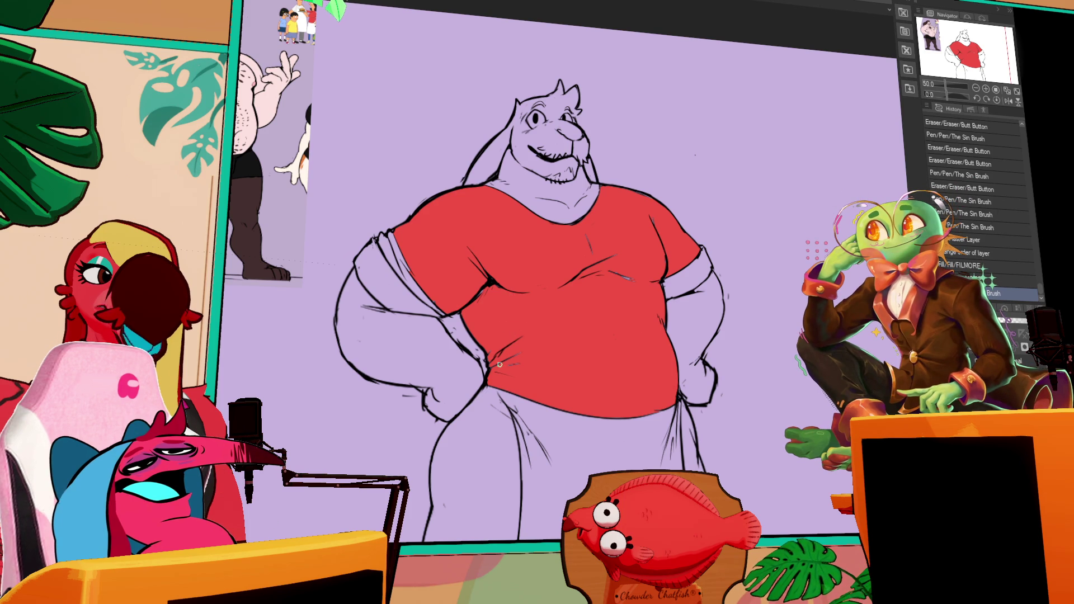
{"action": "left_click", "coordinate": [492, 327]}
{"action": "left_click", "coordinate": [476, 305]}
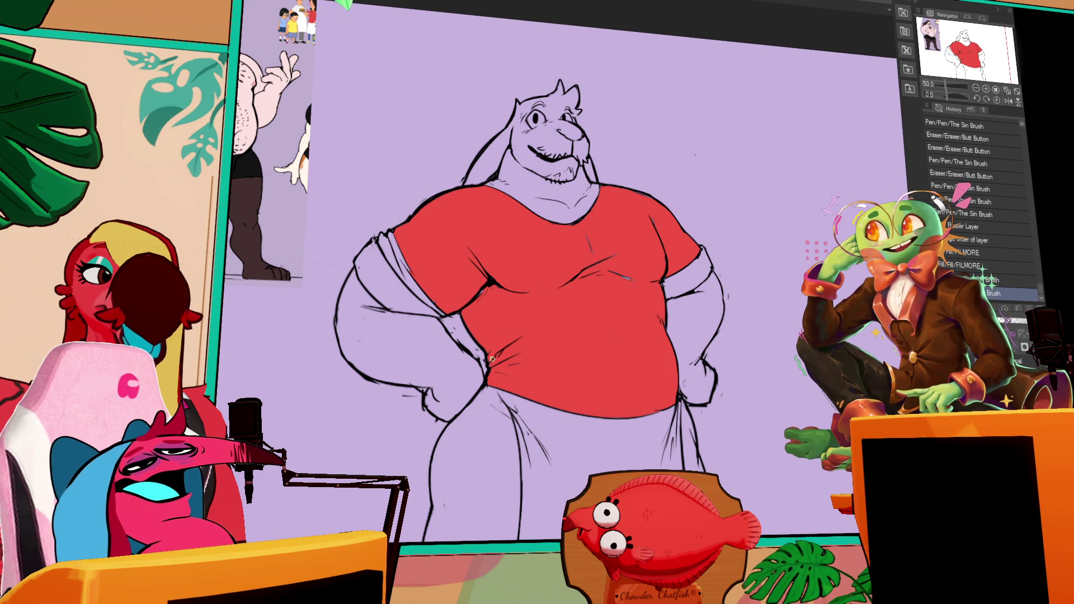
{"action": "left_click", "coordinate": [480, 299]}
{"action": "left_click", "coordinate": [684, 276]}
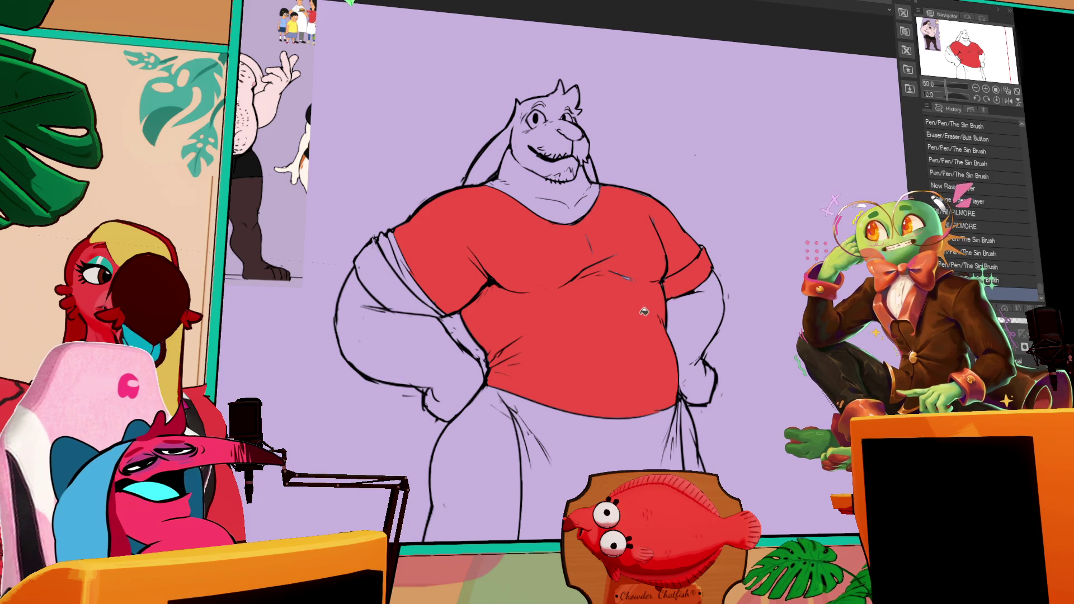
- Close the left sleeve hem and fill the rolled sleeve red, with small line touch-ups
{"action": "left_click_drag", "start_coordinate": [415, 229], "coordinate": [434, 291]}
{"action": "left_click", "coordinate": [433, 268]}
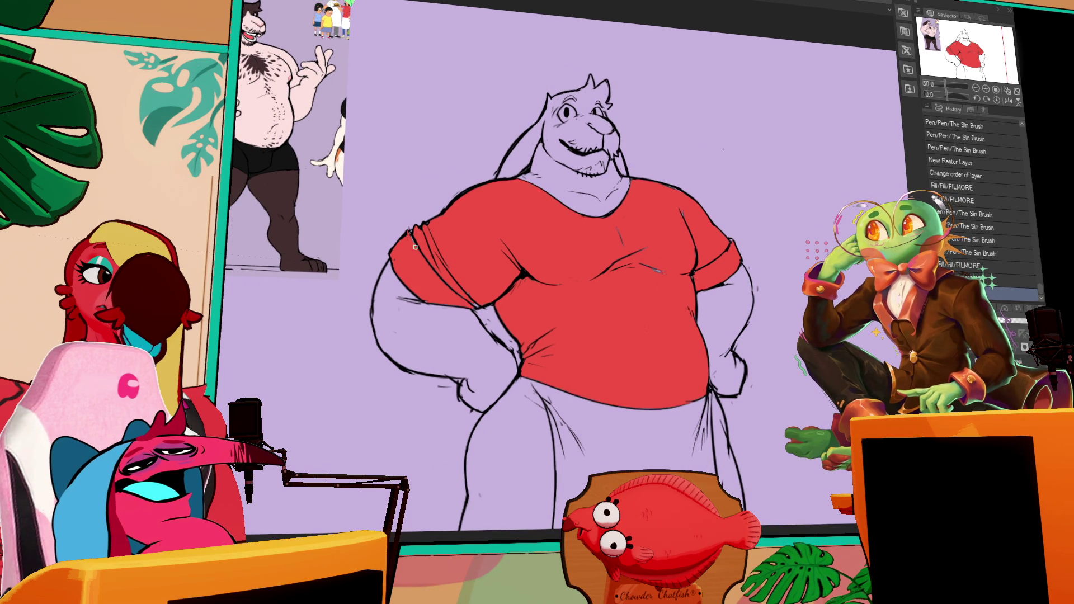
{"action": "left_click_drag", "start_coordinate": [415, 247], "coordinate": [423, 260]}
{"action": "left_click_drag", "start_coordinate": [623, 230], "coordinate": [620, 252]}
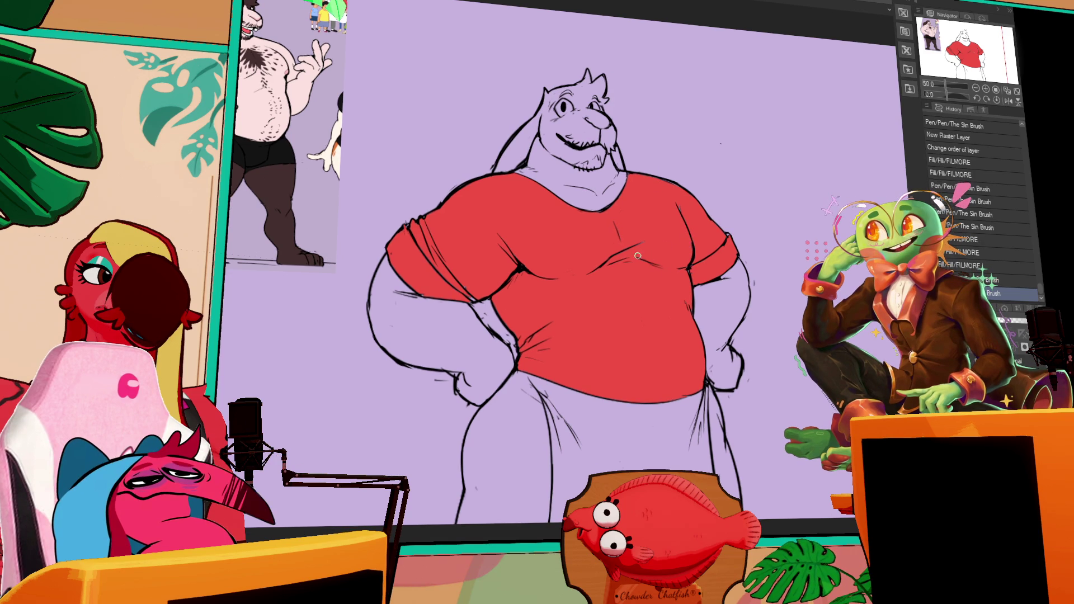
{"action": "mouse_move", "coordinate": [640, 257]}
{"action": "left_mouse_down"}
{"action": "mouse_move", "coordinate": [687, 277]}
{"action": "mouse_move", "coordinate": [694, 251]}
{"action": "left_mouse_up"}
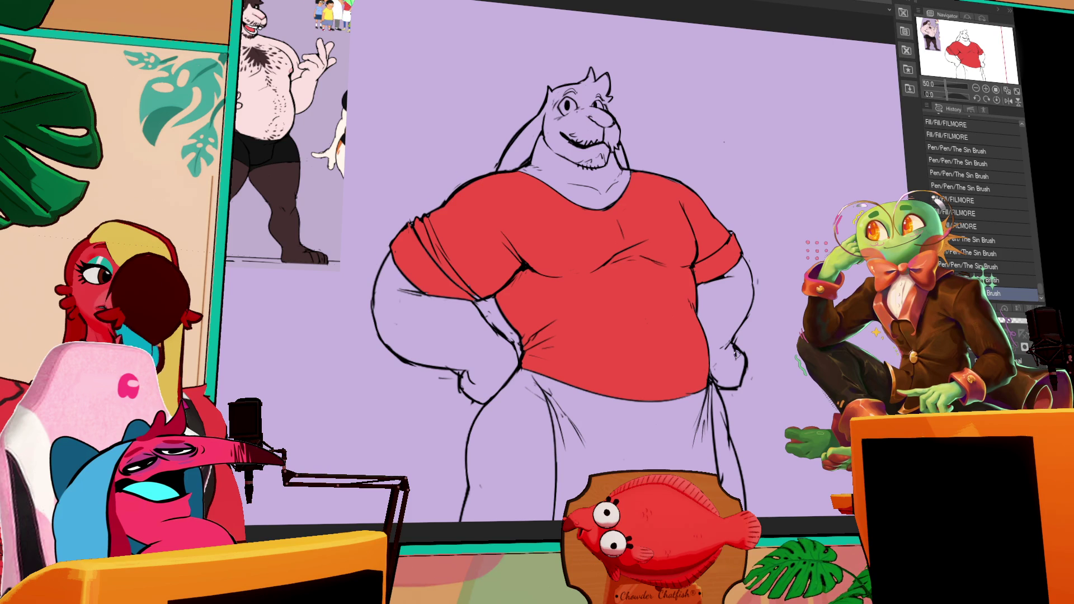
{"action": "scroll", "coordinate": [736, 354], "scroll_direction": "down", "scroll_amount": 3}
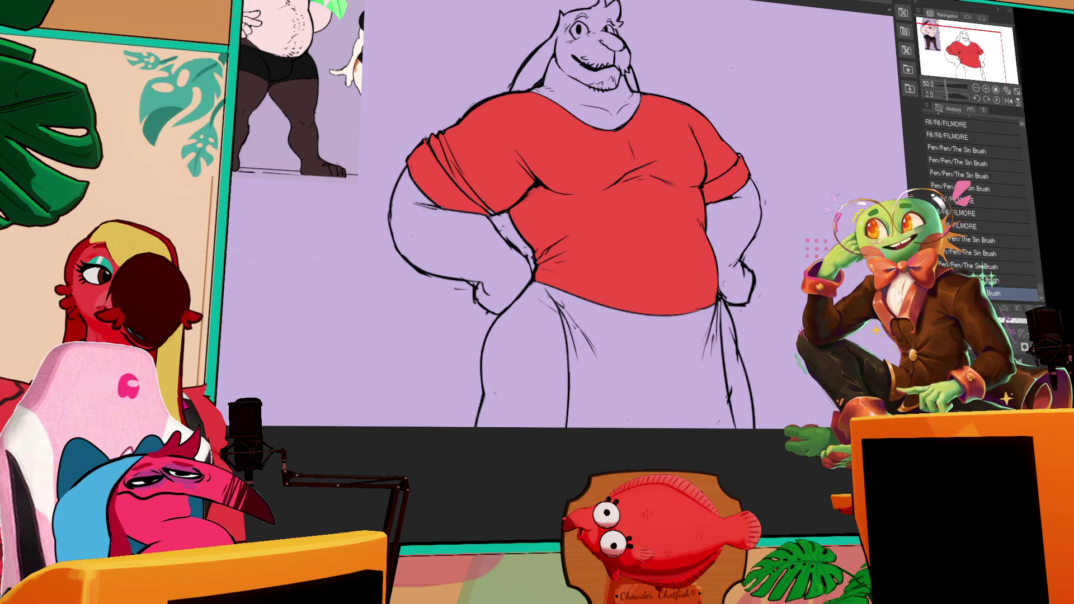
{"action": "left_click_drag", "start_coordinate": [732, 67], "coordinate": [788, 198]}
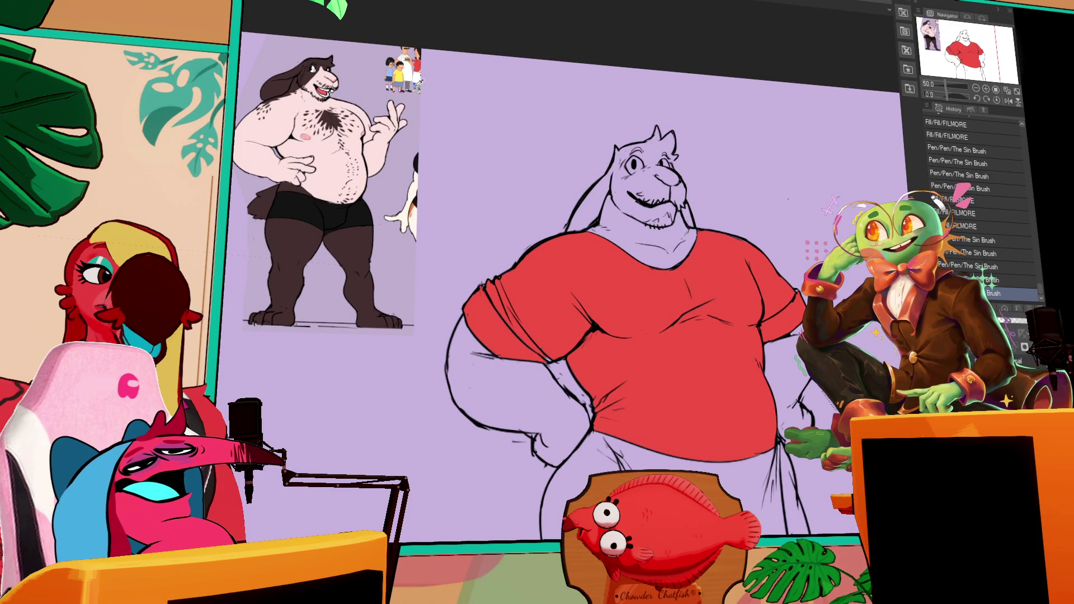
{"action": "mouse_move", "coordinate": [618, 403]}
{"action": "left_mouse_down"}
{"action": "mouse_move", "coordinate": [601, 347]}
{"action": "mouse_move", "coordinate": [595, 396]}
{"action": "left_mouse_up"}
{"action": "left_click", "coordinate": [591, 386]}
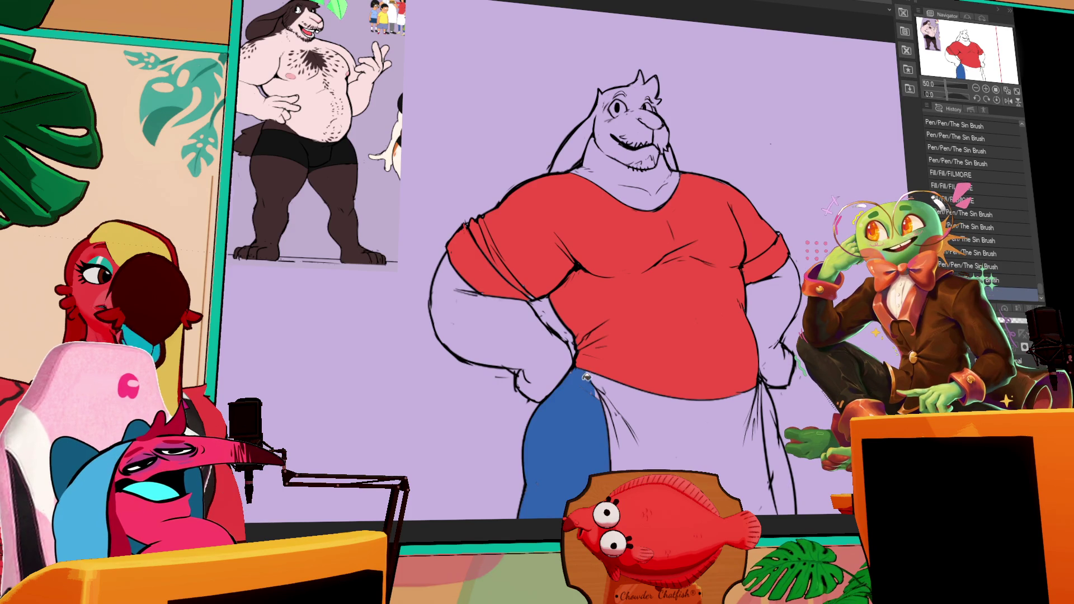
{"action": "left_click", "coordinate": [596, 395]}
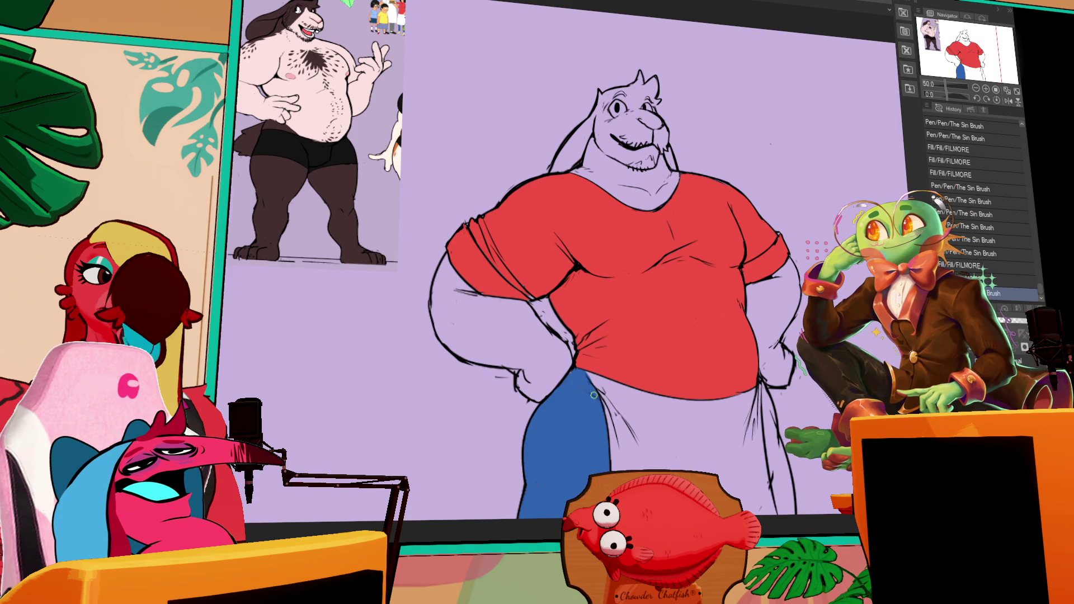
{"action": "left_click", "coordinate": [770, 382]}
{"action": "left_click", "coordinate": [767, 403]}
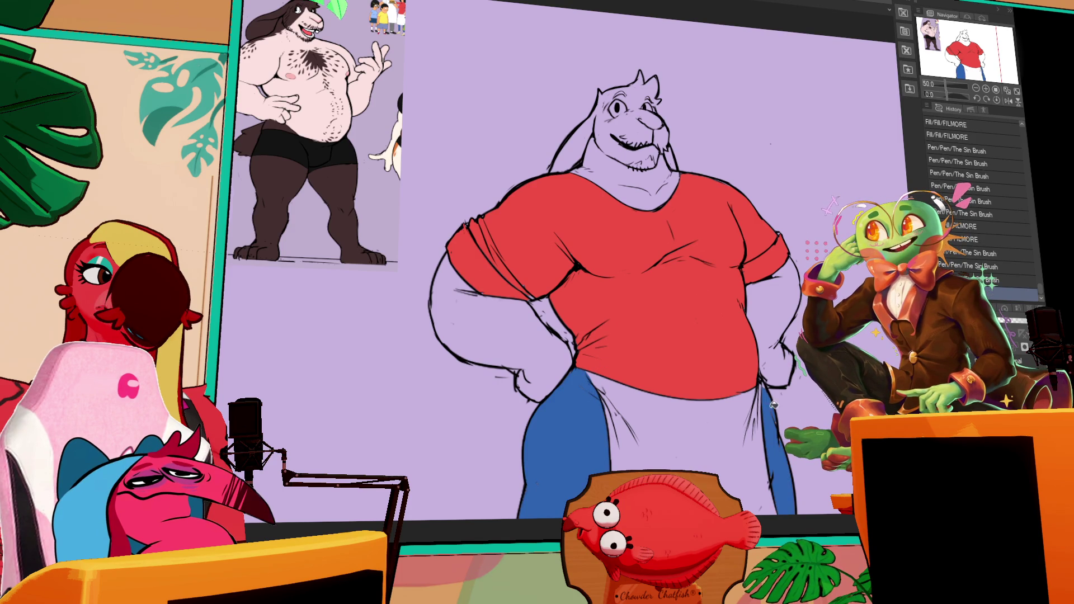
{"action": "scroll", "coordinate": [765, 401], "scroll_direction": "down", "scroll_amount": 2}
{"action": "left_click", "coordinate": [757, 438]}
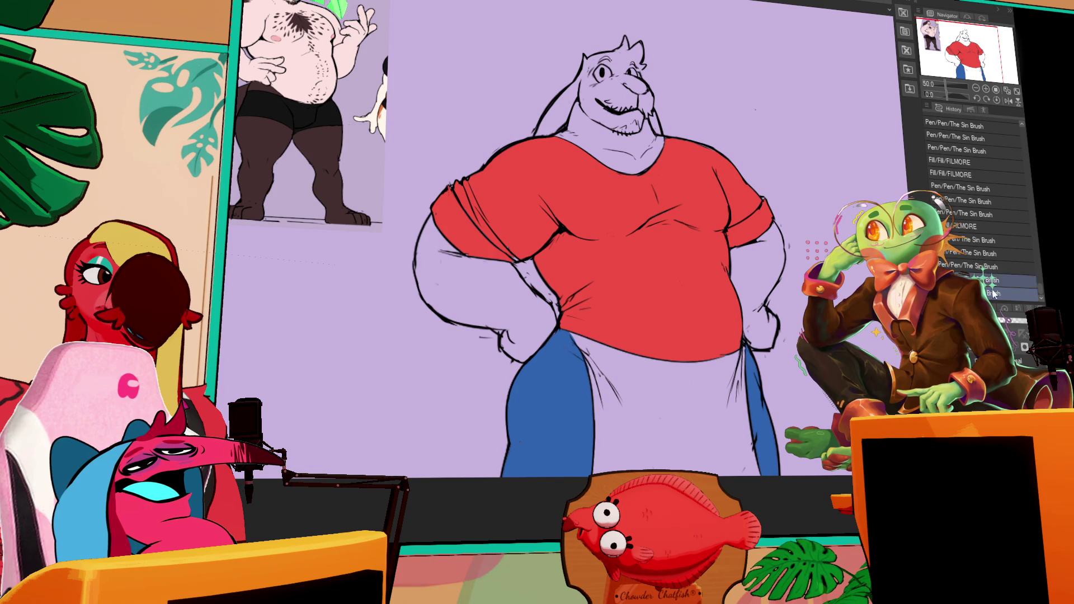
{"action": "scroll", "coordinate": [722, 422], "scroll_direction": "down", "scroll_amount": 1}
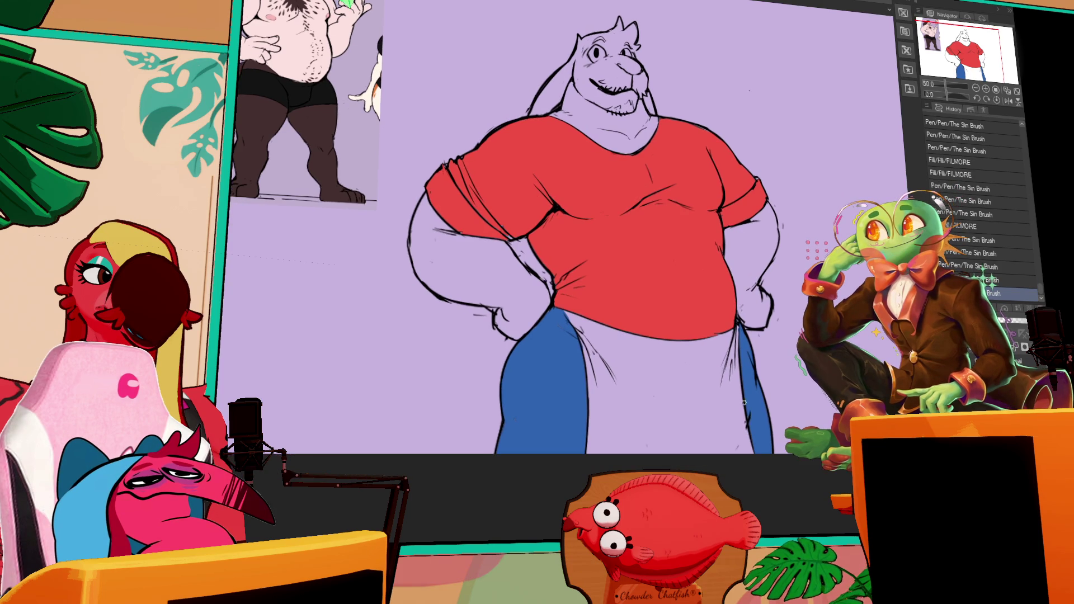
{"action": "scroll", "coordinate": [745, 406], "scroll_direction": "down", "scroll_amount": 1}
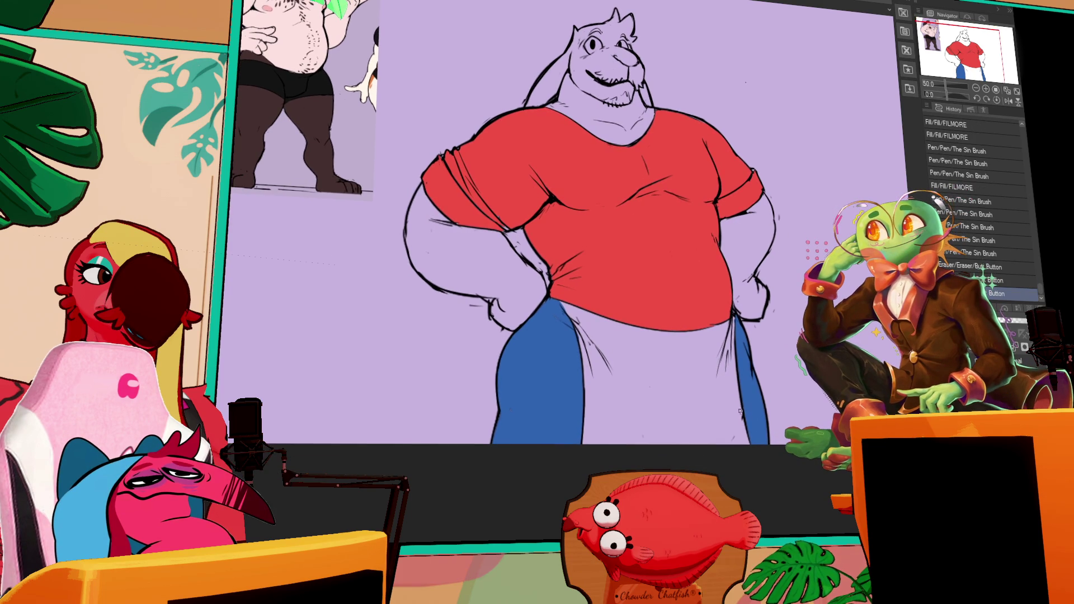
{"action": "left_click", "coordinate": [735, 399]}
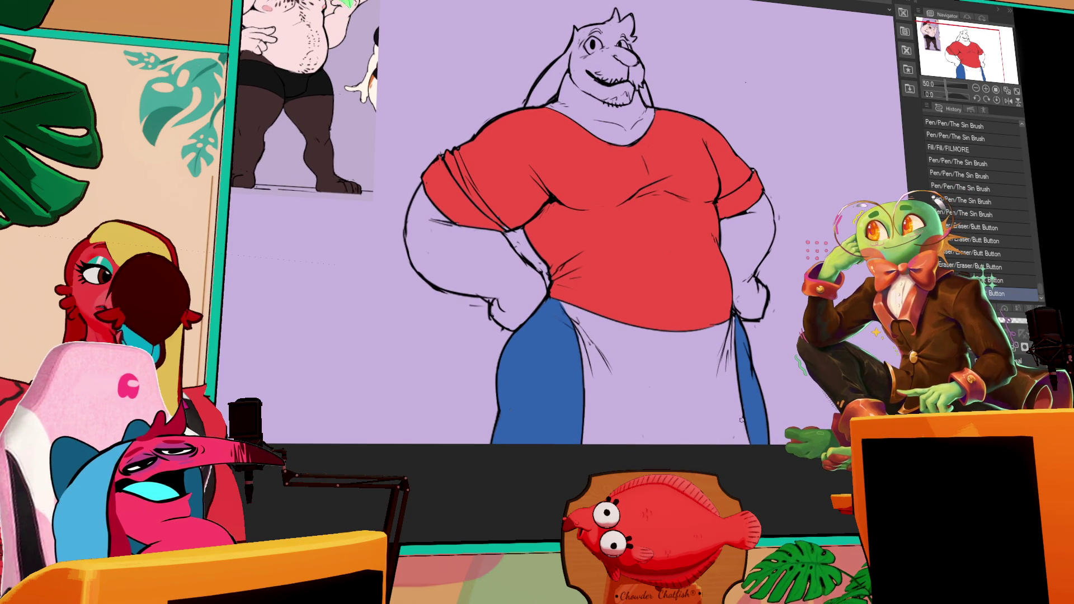
{"action": "left_click", "coordinate": [738, 440]}
{"action": "scroll", "coordinate": [732, 332], "scroll_direction": "up", "scroll_amount": 1}
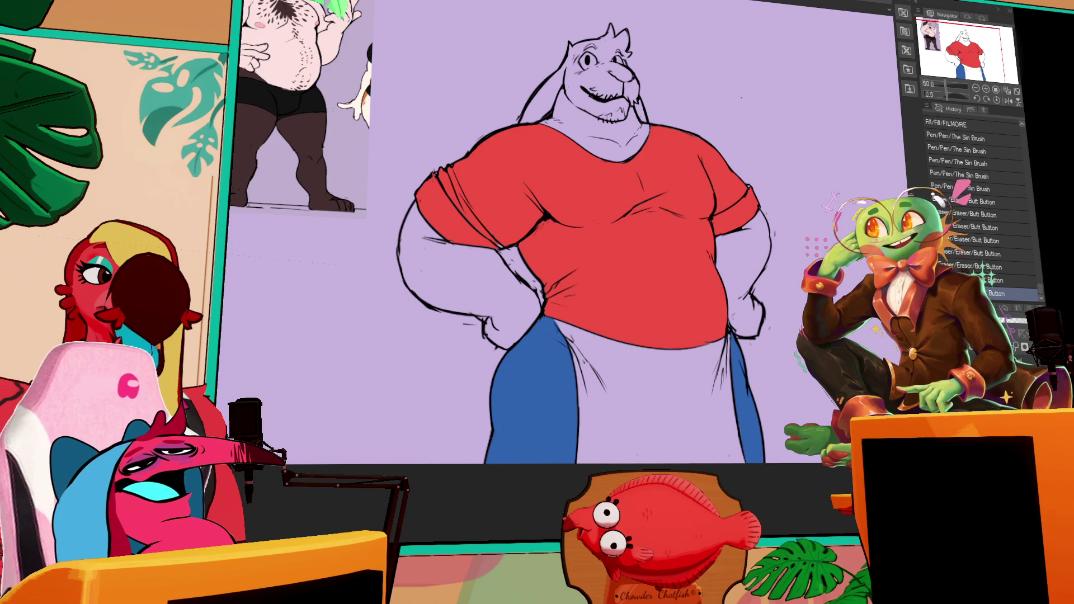
{"action": "scroll", "coordinate": [778, 267], "scroll_direction": "up", "scroll_amount": 2}
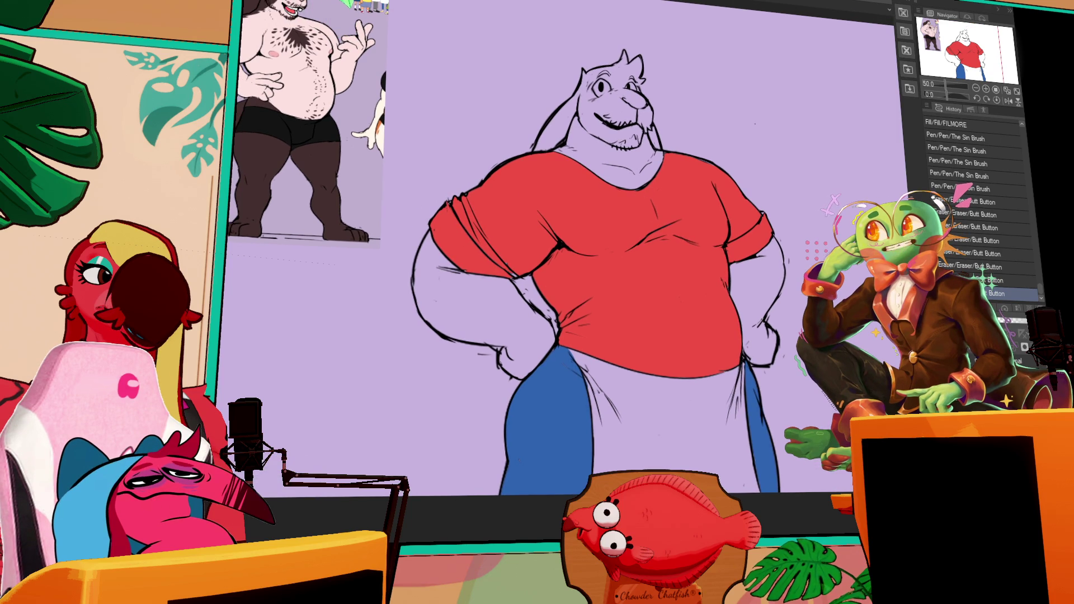
- Fill the apron white and the left arm light pink
{"action": "left_click", "coordinate": [680, 417]}
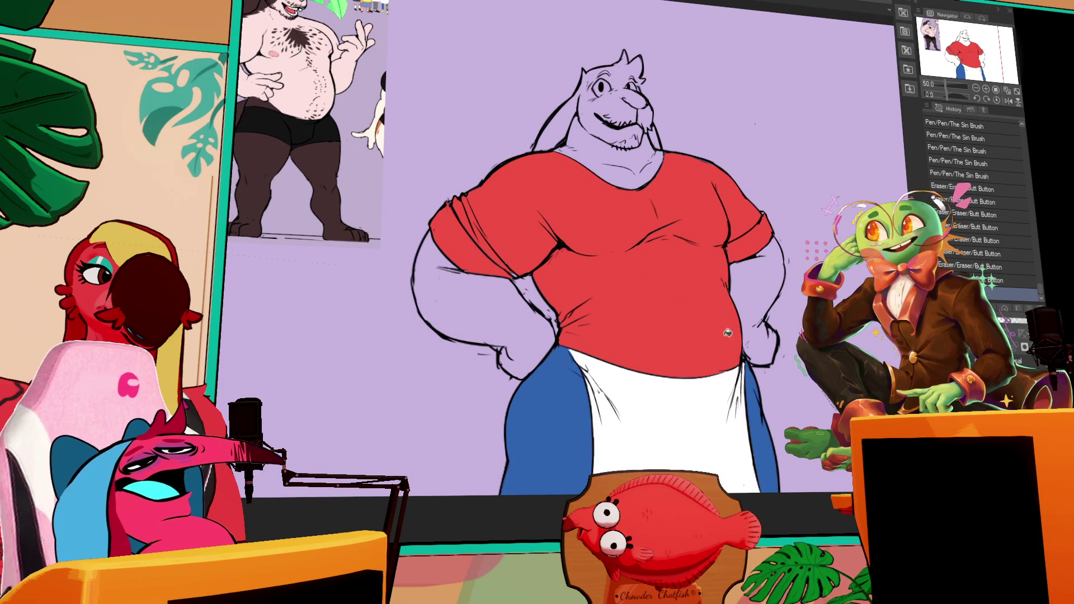
{"action": "left_click_drag", "start_coordinate": [604, 163], "coordinate": [600, 160]}
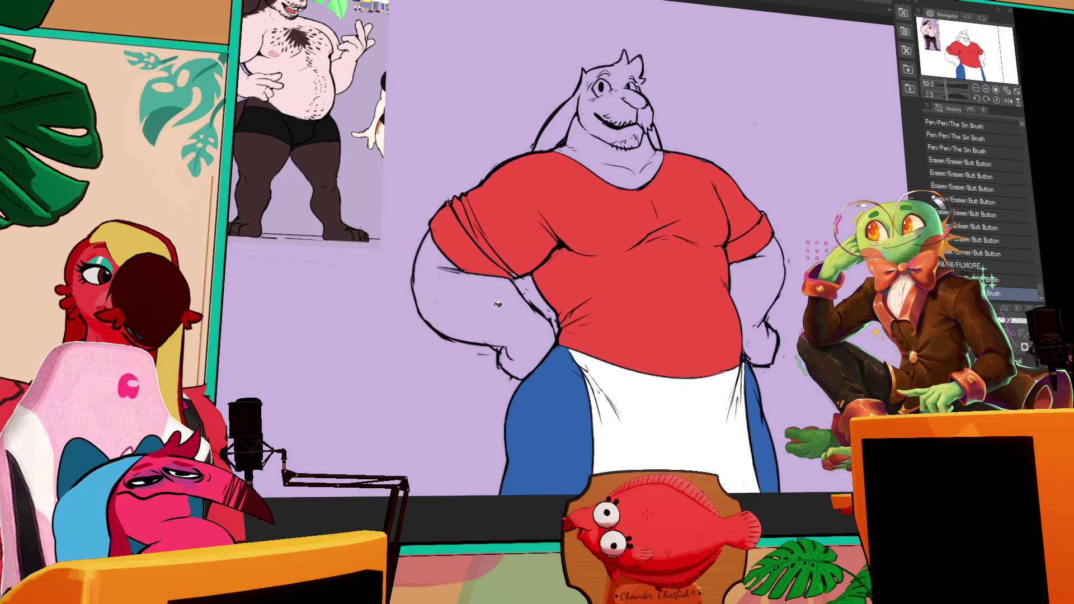
{"action": "left_click", "coordinate": [516, 264]}
{"action": "left_click_drag", "start_coordinate": [516, 271], "coordinate": [509, 275]}
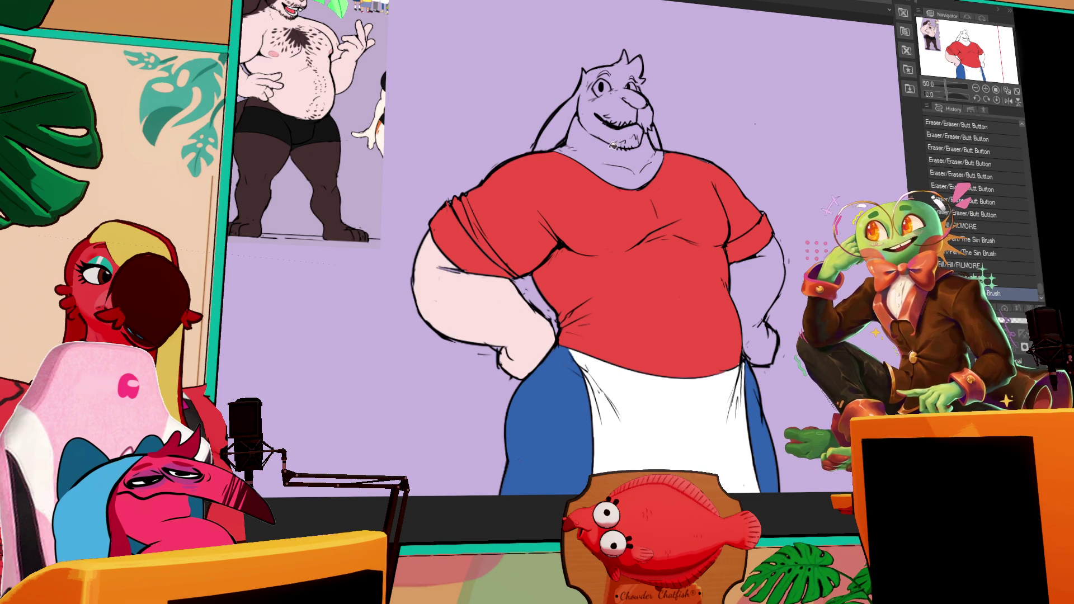
- Flat the head, neck and right arm in pale pink and merge the skin flats down
{"action": "key", "text": "ctrl+e"}
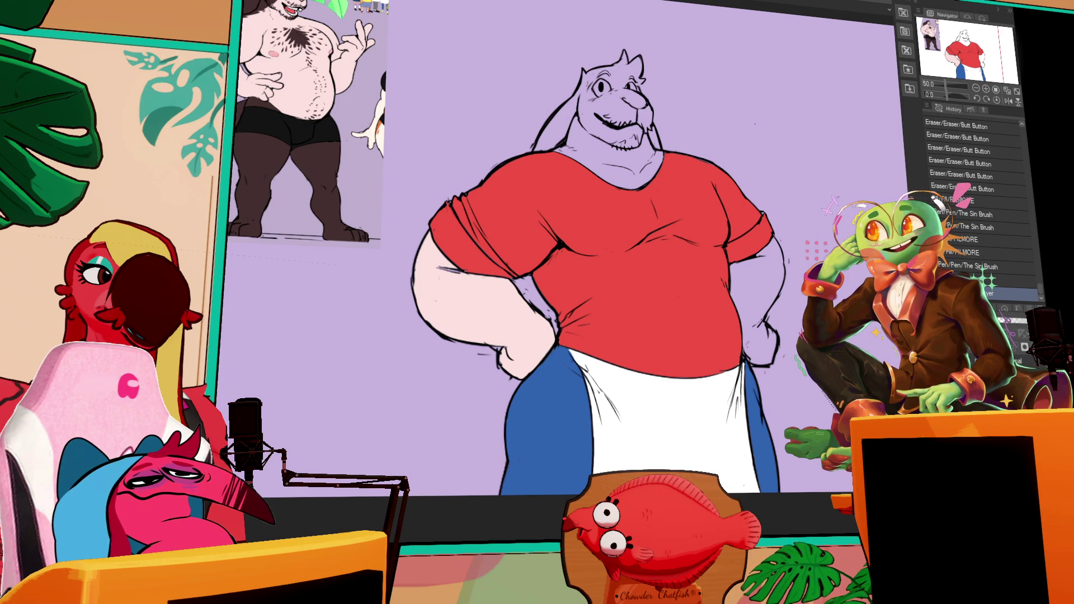
{"action": "mouse_move", "coordinate": [739, 179]}
{"action": "left_mouse_down"}
{"action": "mouse_move", "coordinate": [571, 112]}
{"action": "mouse_move", "coordinate": [722, 191]}
{"action": "left_mouse_up"}
{"action": "mouse_move", "coordinate": [711, 370]}
{"action": "left_mouse_down"}
{"action": "mouse_move", "coordinate": [794, 358]}
{"action": "mouse_move", "coordinate": [694, 201]}
{"action": "left_mouse_up"}
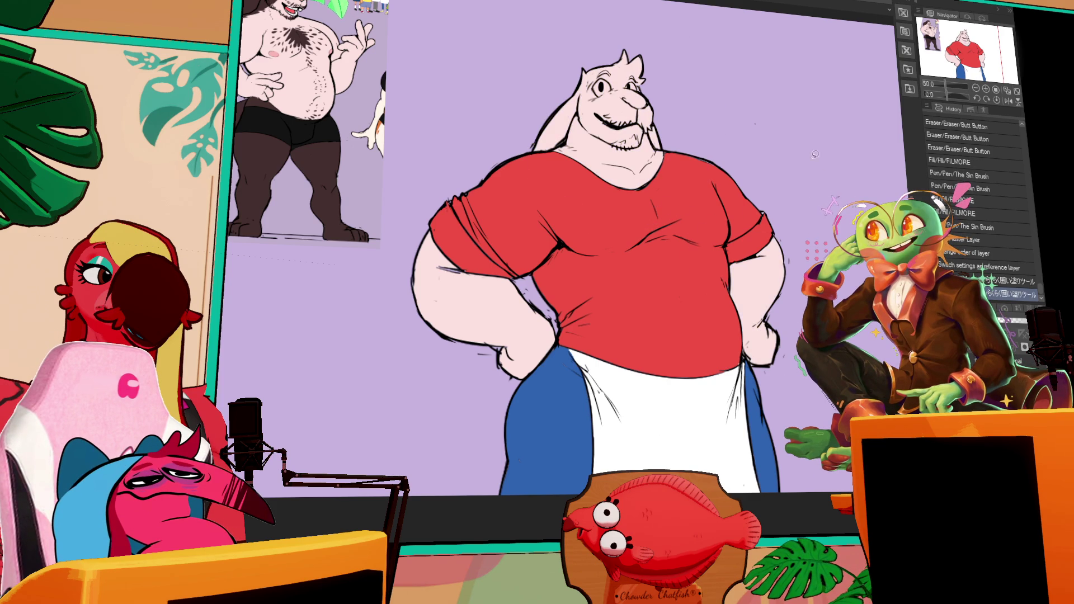
{"action": "key", "text": "ctrl+e"}
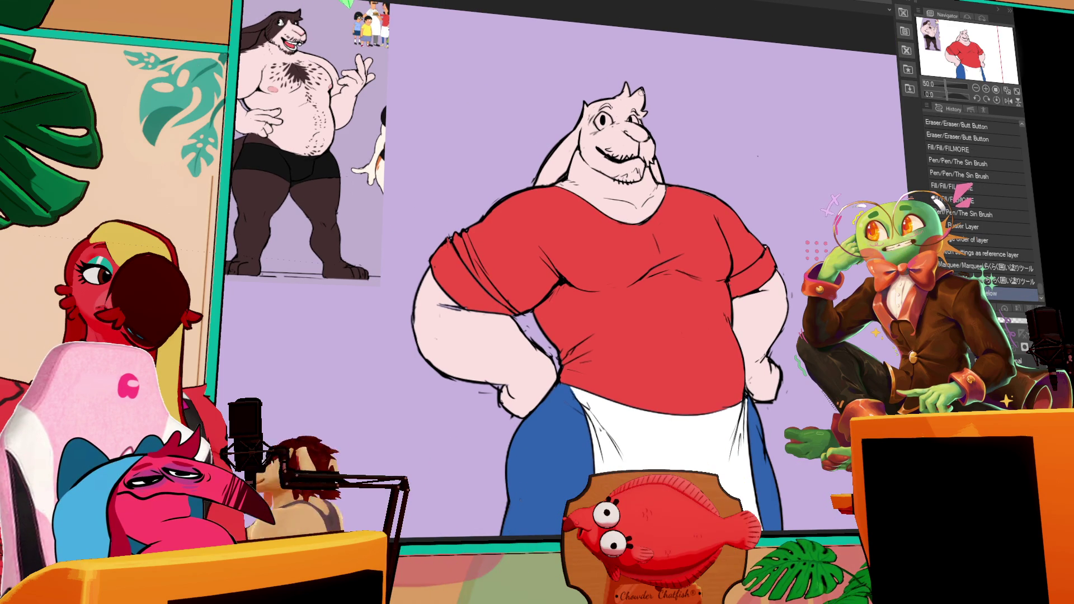
- Outline the hair beside the face, fill head and ears dark brown, and touch up the ear tip
{"action": "mouse_move", "coordinate": [594, 119]}
{"action": "left_mouse_down"}
{"action": "mouse_move", "coordinate": [583, 147]}
{"action": "mouse_move", "coordinate": [630, 118]}
{"action": "mouse_move", "coordinate": [596, 138]}
{"action": "mouse_move", "coordinate": [591, 124]}
{"action": "left_mouse_up"}
{"action": "left_click", "coordinate": [565, 140]}
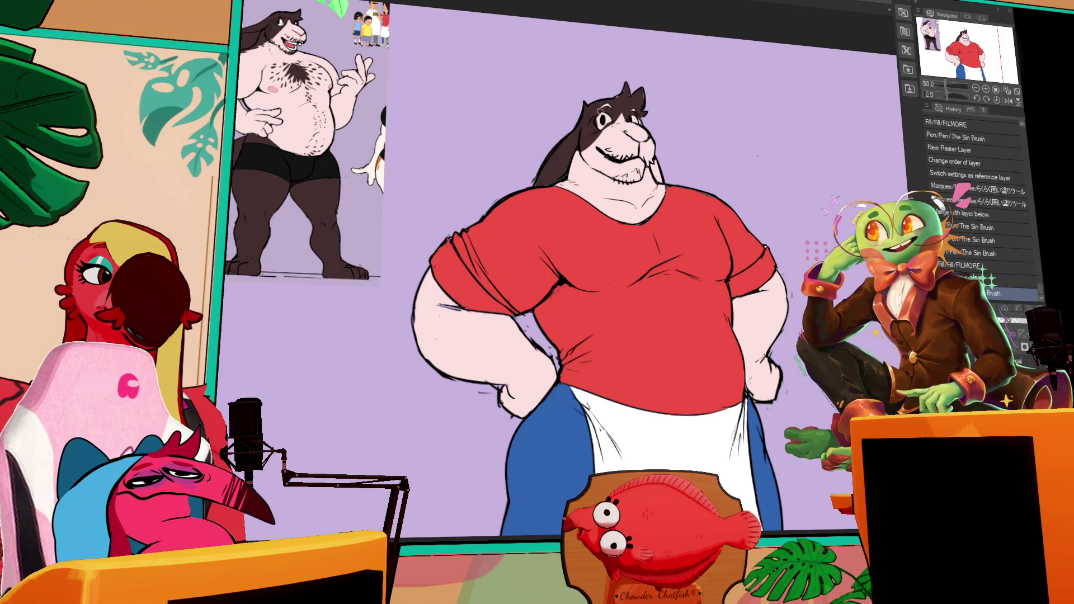
{"action": "left_click", "coordinate": [629, 89]}
{"action": "left_click", "coordinate": [627, 95]}
{"action": "left_click", "coordinate": [626, 96]}
{"action": "left_click", "coordinate": [626, 89]}
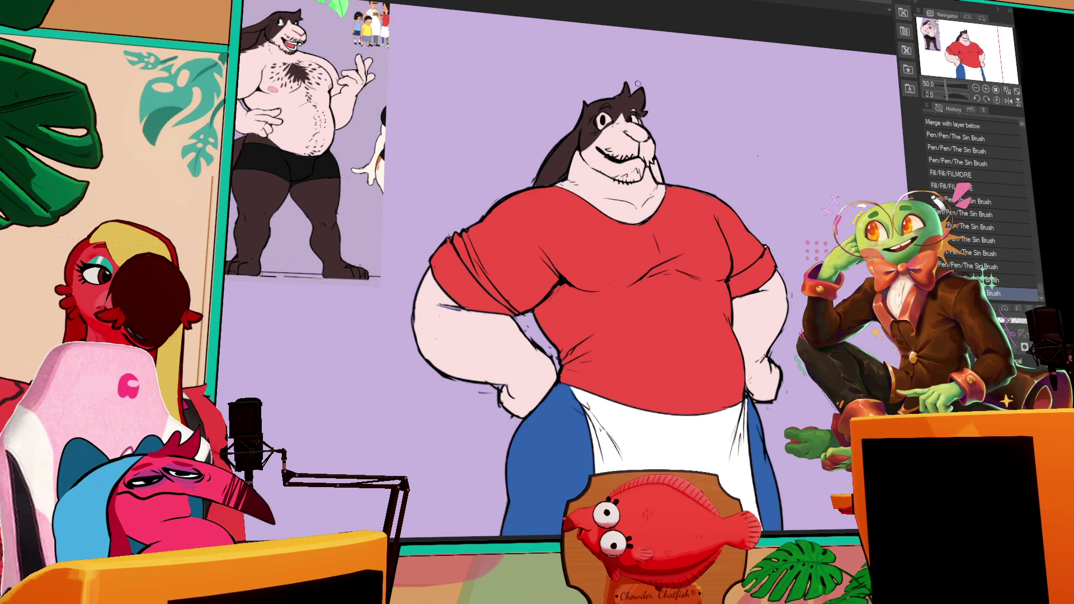
- Add stubble marks around the mouth and cheek
{"action": "left_click", "coordinate": [640, 119]}
{"action": "left_click", "coordinate": [657, 168]}
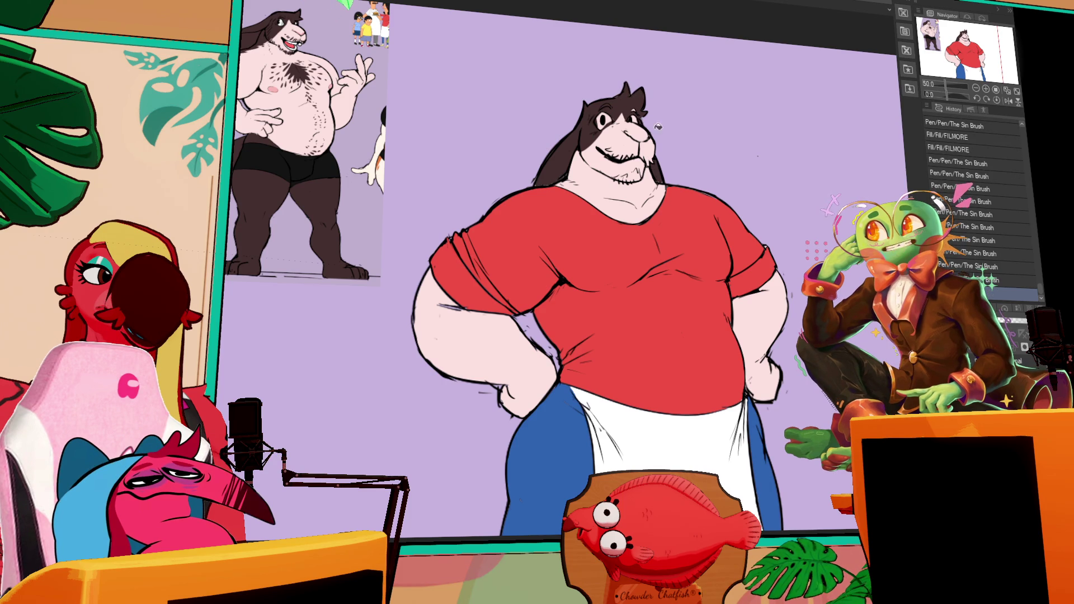
{"action": "left_click", "coordinate": [615, 154]}
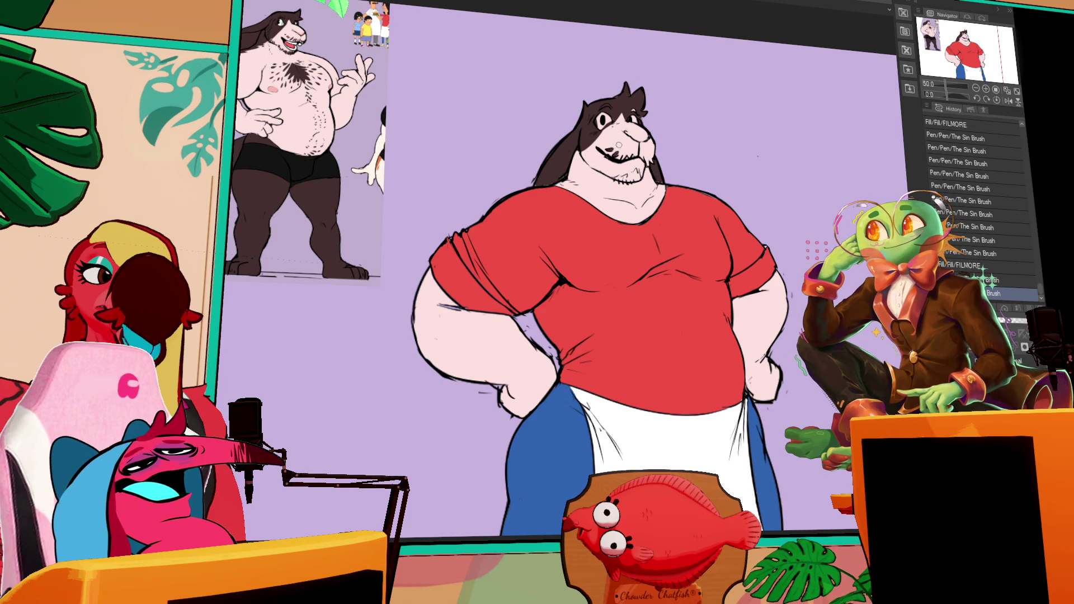
{"action": "left_click", "coordinate": [607, 147]}
{"action": "left_click", "coordinate": [605, 145]}
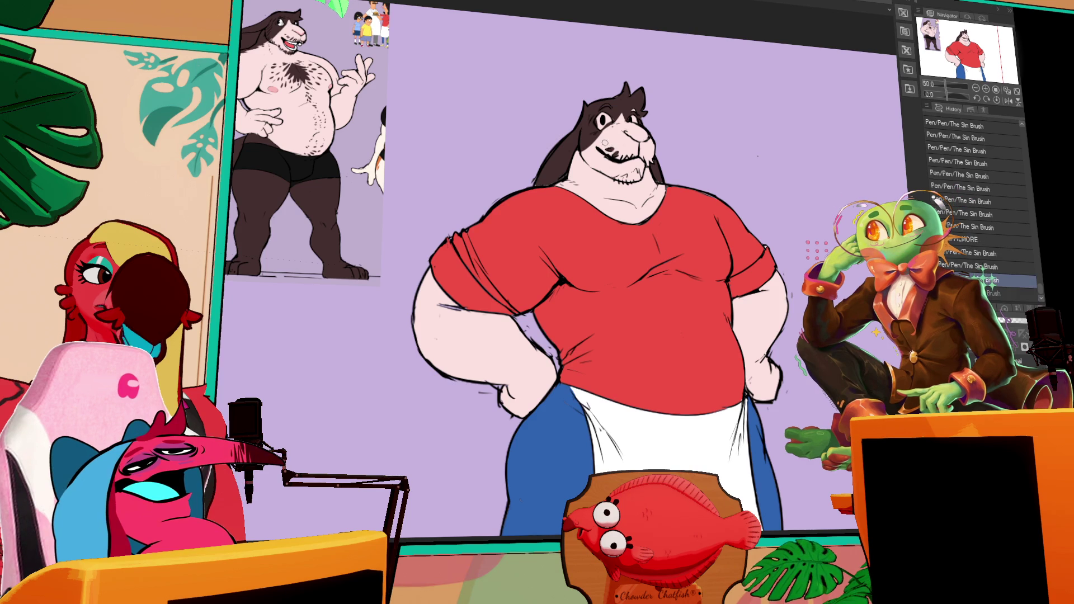
{"action": "left_click", "coordinate": [629, 156]}
{"action": "left_click", "coordinate": [634, 151]}
- Add more stubble on the cheek and chin, undoing stray marks
{"action": "left_click", "coordinate": [648, 161]}
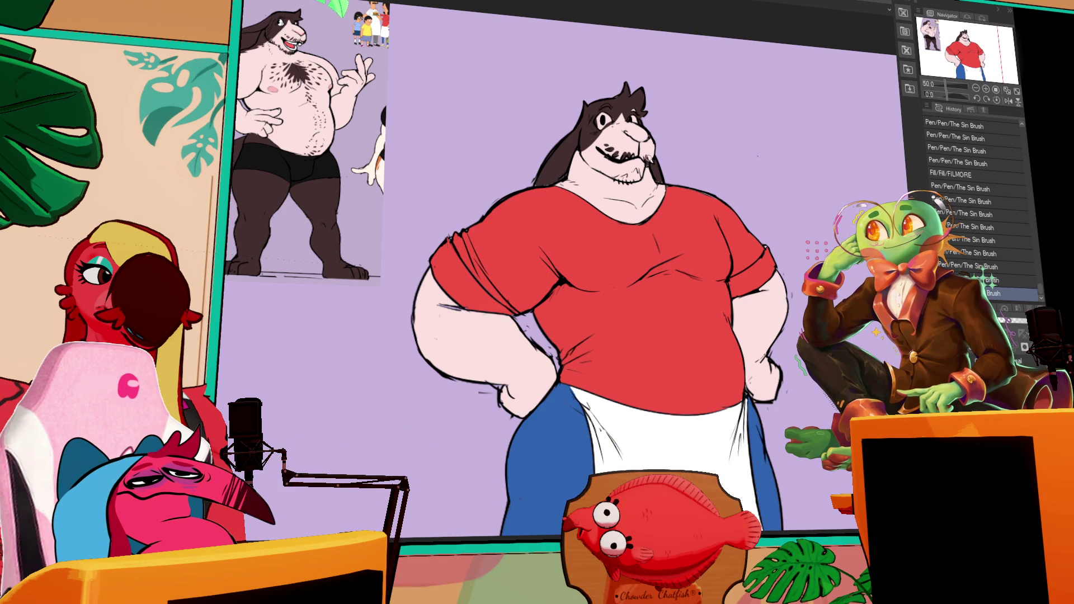
{"action": "key", "text": "ctrl+z"}
{"action": "left_click", "coordinate": [649, 159]}
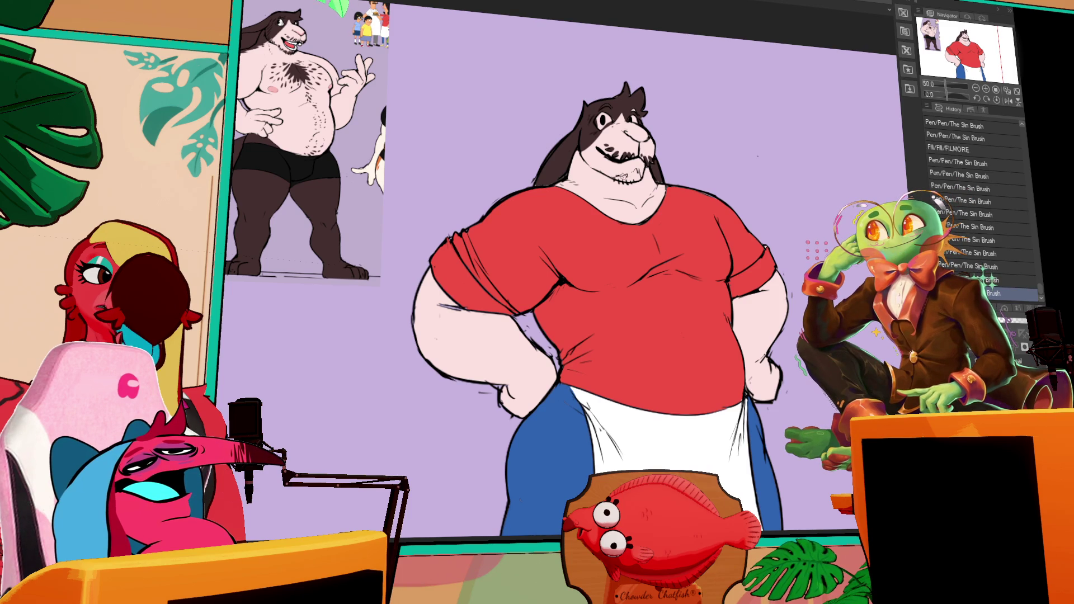
{"action": "left_click", "coordinate": [624, 176]}
{"action": "key", "text": "ctrl+z"}
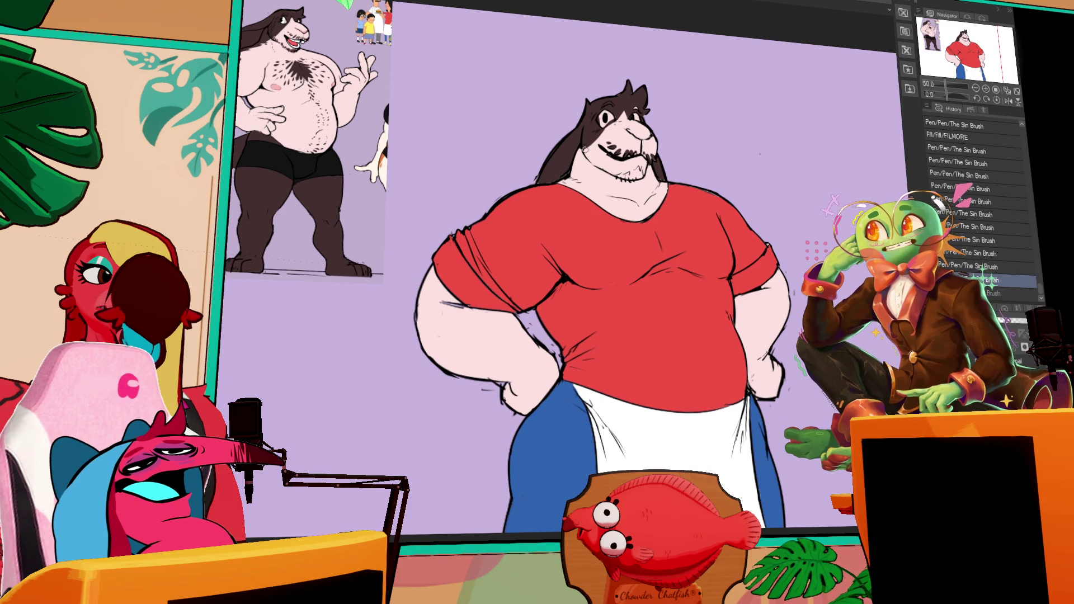
{"action": "left_click", "coordinate": [590, 154]}
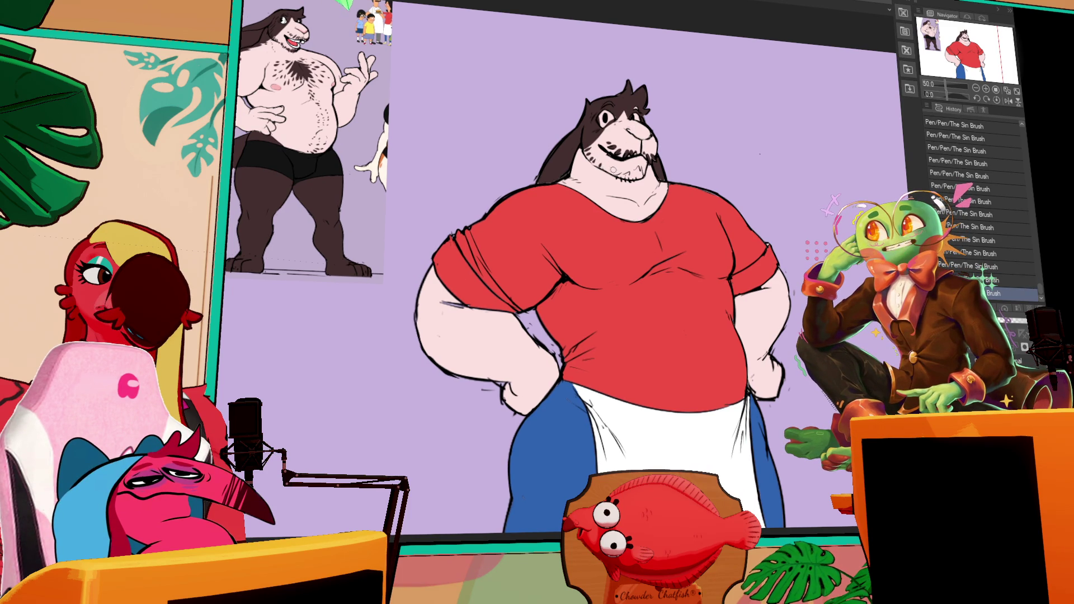
{"action": "left_click_drag", "start_coordinate": [614, 170], "coordinate": [635, 175]}
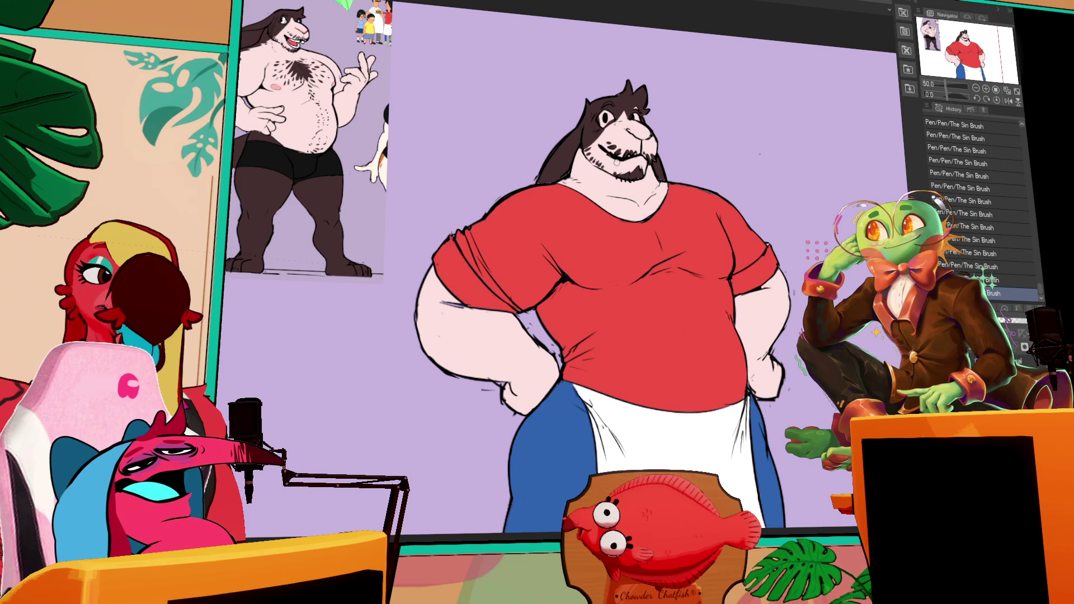
- Compare the chin stubble strokes with undo and redo, then fill the eye dark
{"action": "key", "text": "ctrl+z"}
{"action": "key", "text": "ctrl+z"}
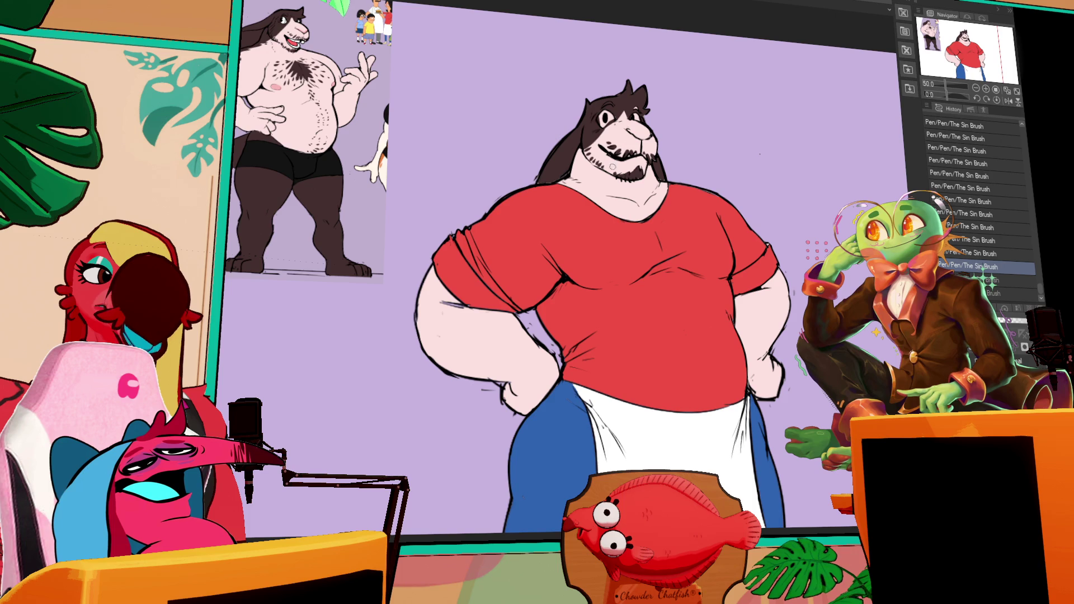
{"action": "key", "text": "ctrl+y"}
{"action": "key", "text": "ctrl+y"}
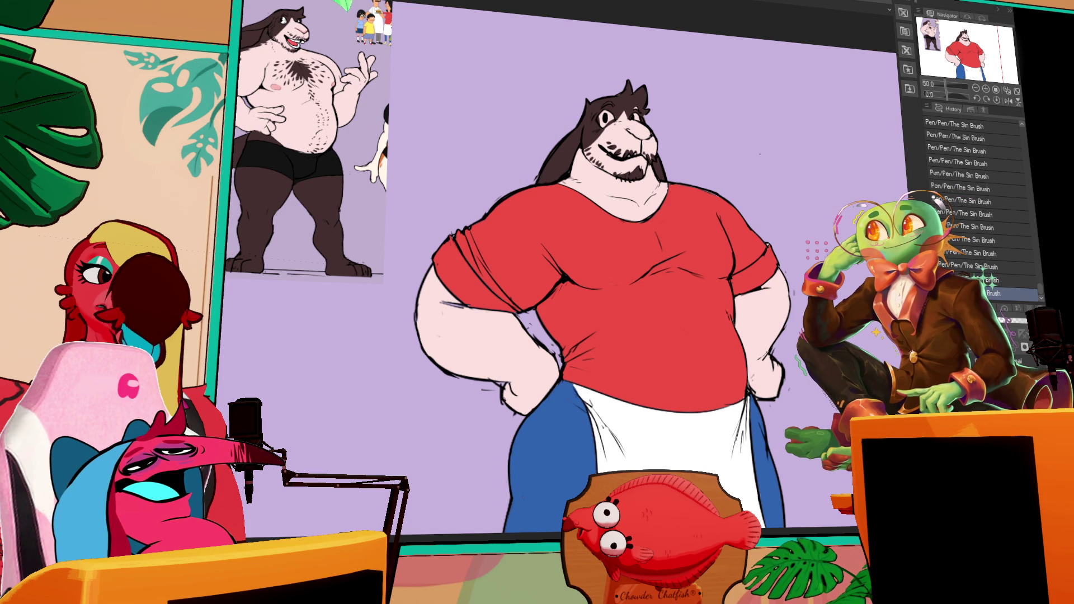
{"action": "left_click", "coordinate": [631, 114]}
- Add short strokes near the ear and along the top of the head, undoing the last one
{"action": "mouse_move", "coordinate": [638, 101]}
{"action": "left_mouse_down"}
{"action": "mouse_move", "coordinate": [623, 105]}
{"action": "mouse_move", "coordinate": [629, 93]}
{"action": "left_mouse_up"}
{"action": "left_click_drag", "start_coordinate": [629, 94], "coordinate": [631, 91]}
{"action": "left_click_drag", "start_coordinate": [630, 92], "coordinate": [631, 90]}
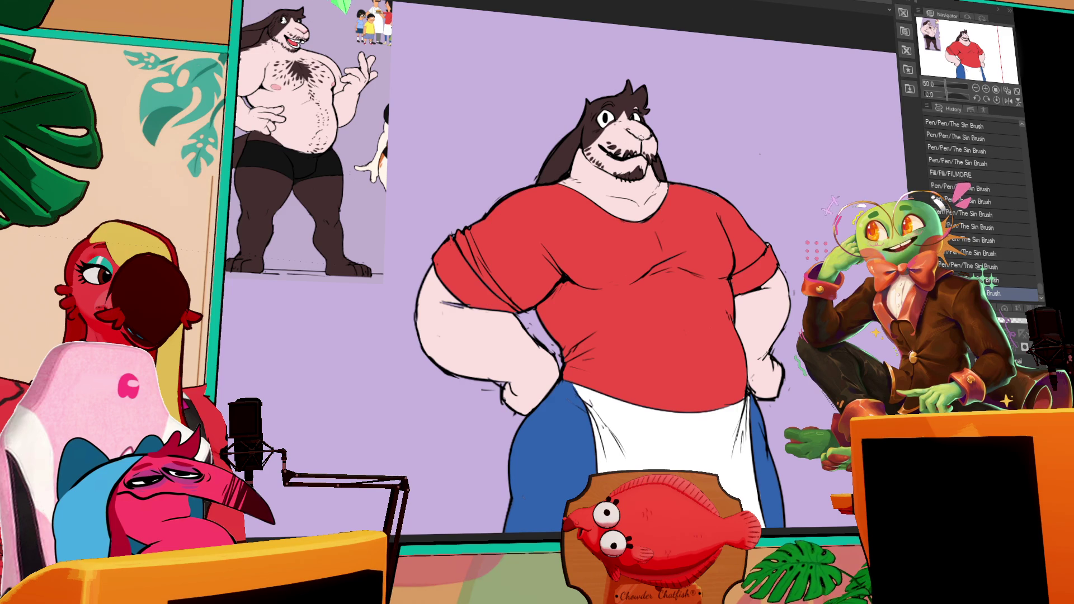
{"action": "key", "text": "ctrl+z"}
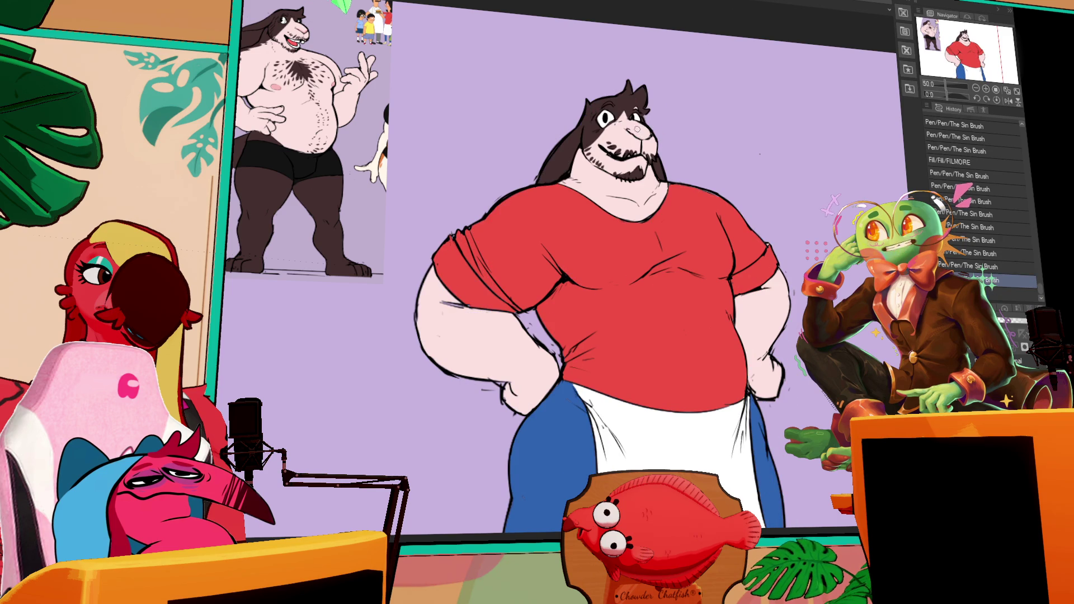
- Restore the pink nose fill and retouch it, then add small correction strokes at the collar and shirt
{"action": "key", "text": "ctrl+y"}
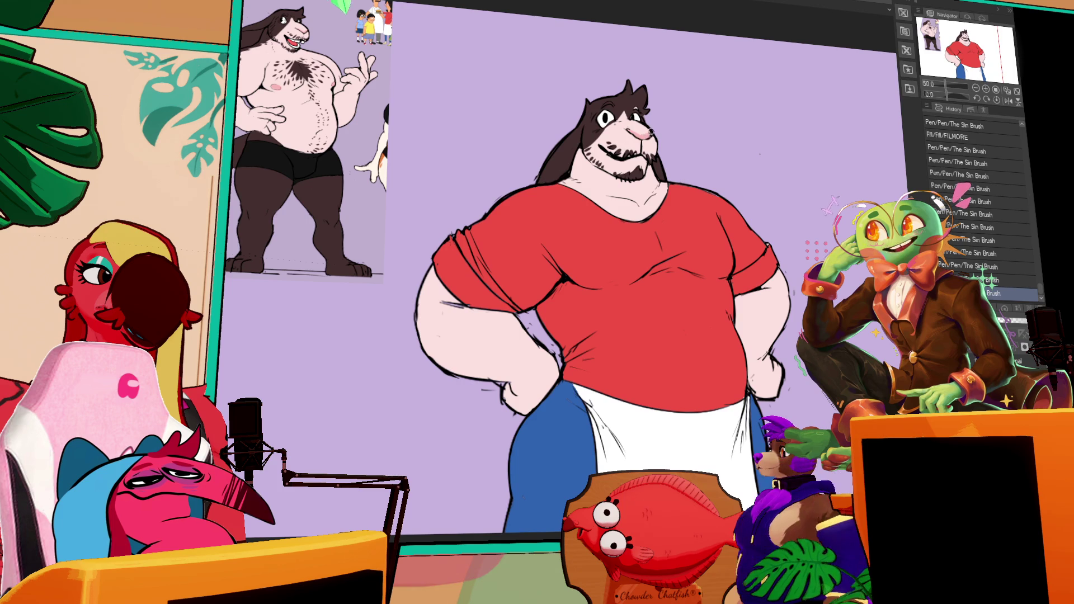
{"action": "left_click_drag", "start_coordinate": [638, 132], "coordinate": [676, 175]}
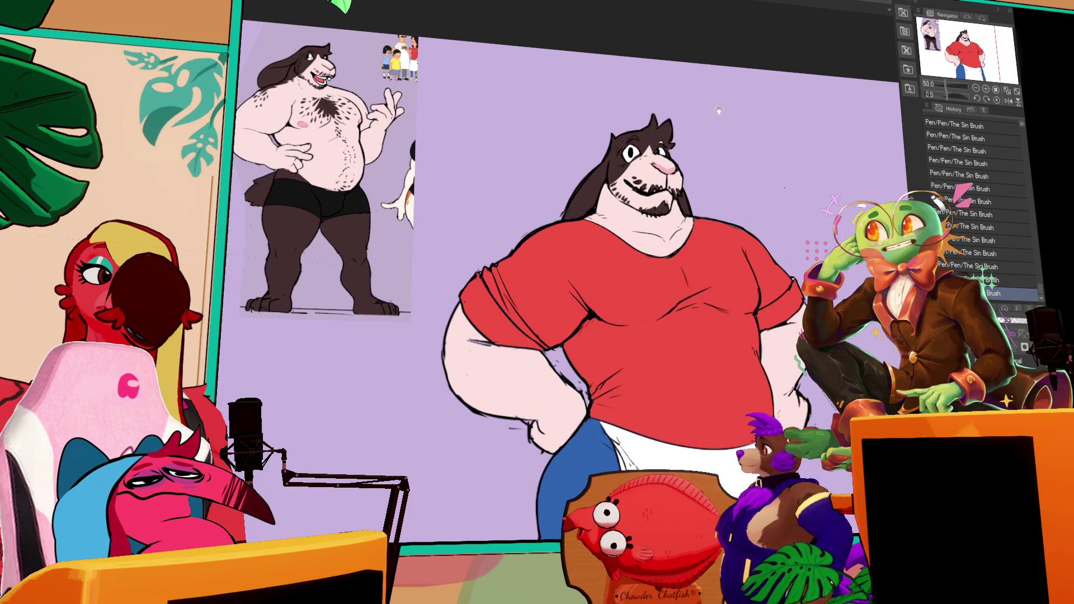
{"action": "left_click_drag", "start_coordinate": [784, 188], "coordinate": [775, 172]}
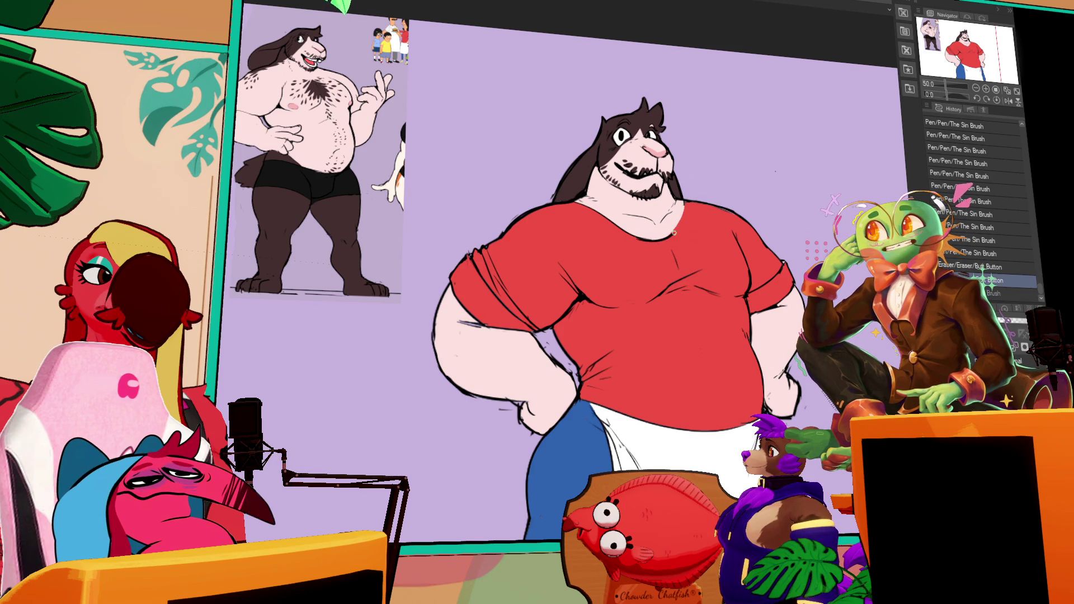
{"action": "left_click_drag", "start_coordinate": [675, 205], "coordinate": [682, 235]}
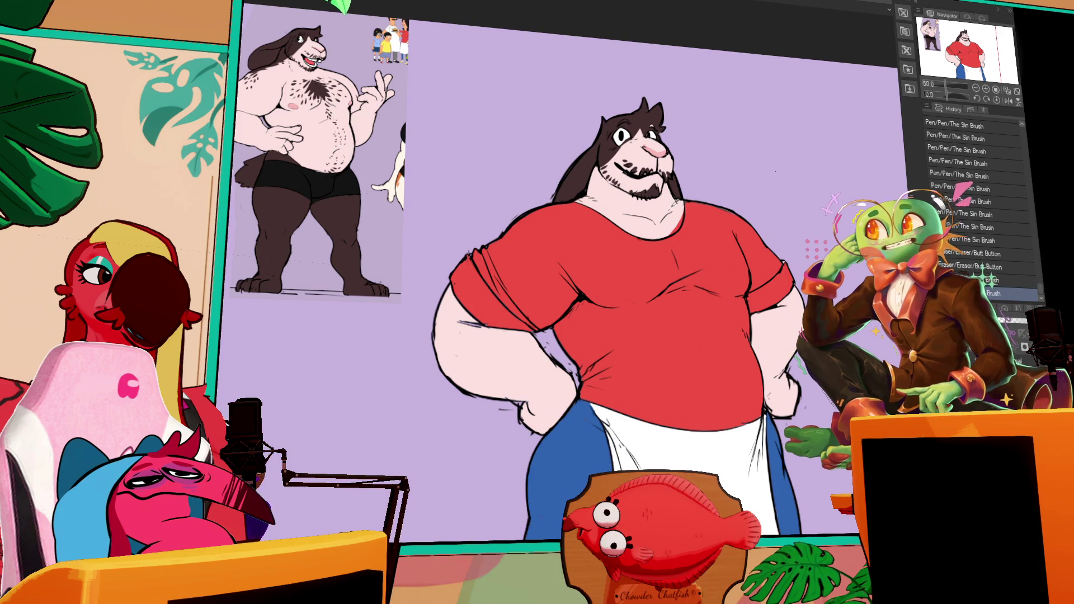
{"action": "left_click_drag", "start_coordinate": [680, 219], "coordinate": [676, 226]}
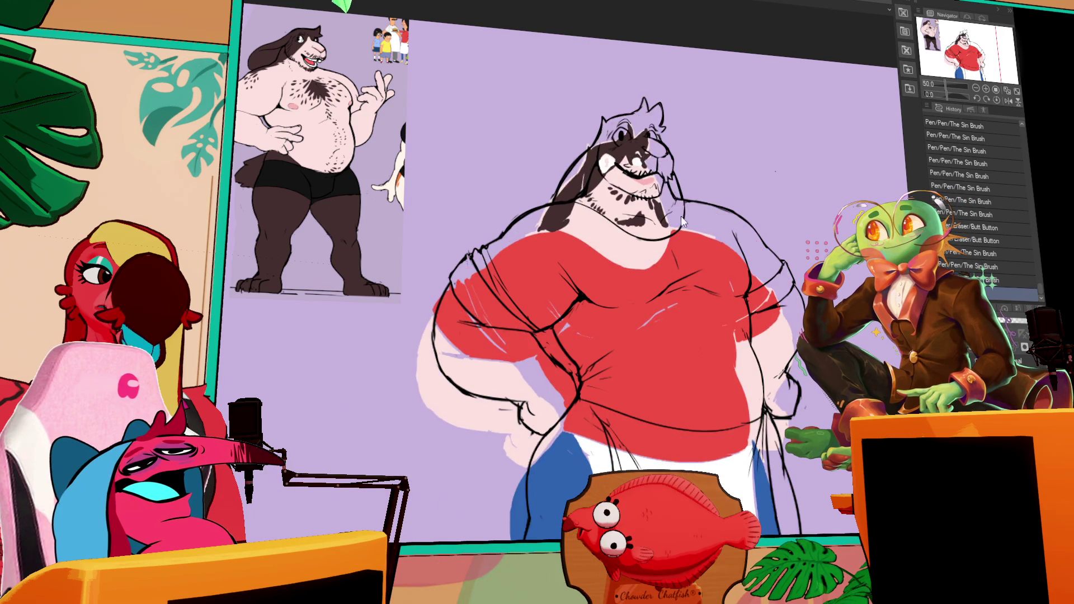
{"action": "left_click_drag", "start_coordinate": [630, 289], "coordinate": [631, 290]}
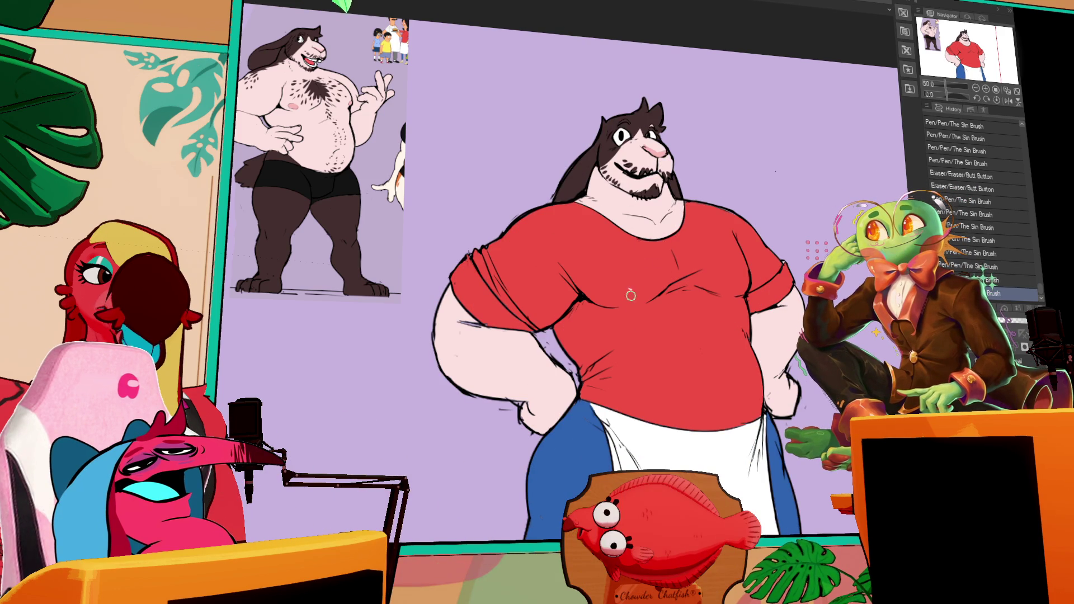
{"action": "left_click_drag", "start_coordinate": [631, 295], "coordinate": [631, 294]}
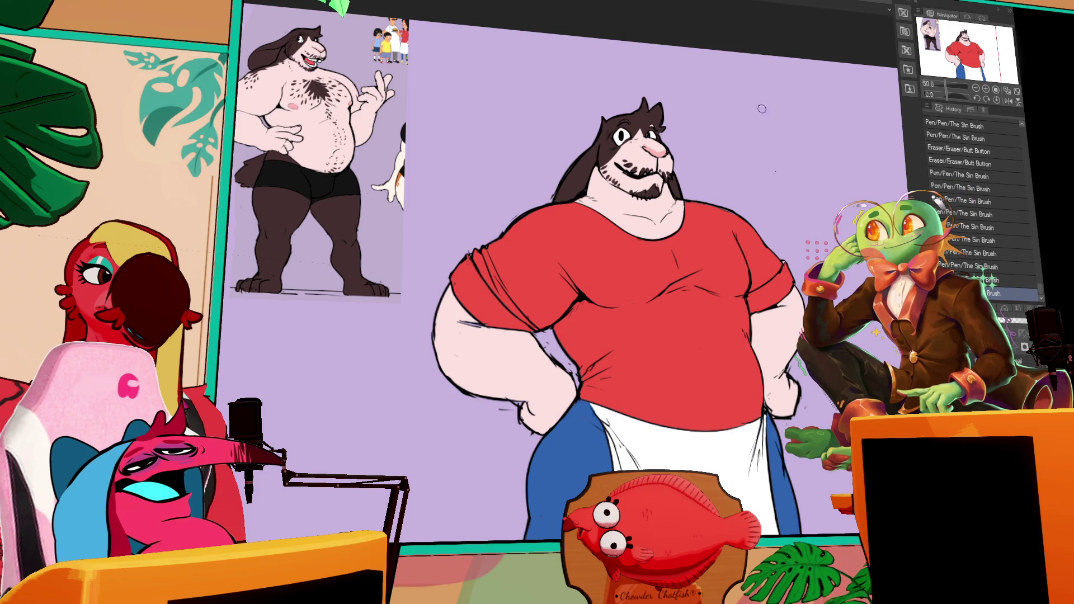
{"action": "scroll", "coordinate": [744, 84], "scroll_direction": "up", "scroll_amount": 2}
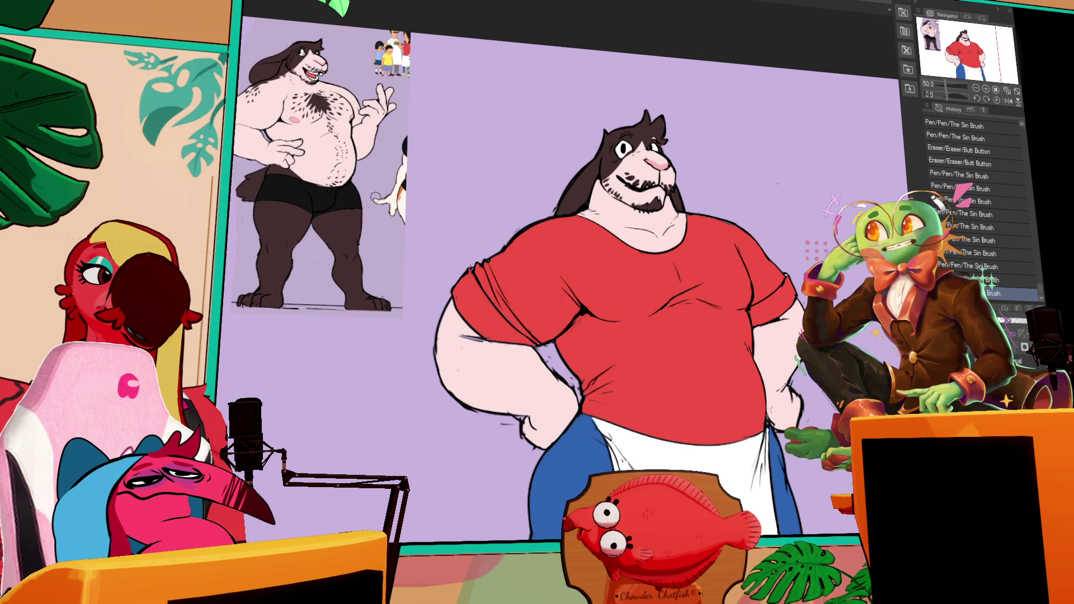
- Select each eye area in turn and fill both eyes with dark red, deselecting after each
{"action": "scroll", "coordinate": [565, 280], "scroll_direction": "up", "scroll_amount": 2}
{"action": "key", "text": "ctrl+a"}
{"action": "key", "text": "alt+Delete"}
{"action": "key", "text": "ctrl+d"}
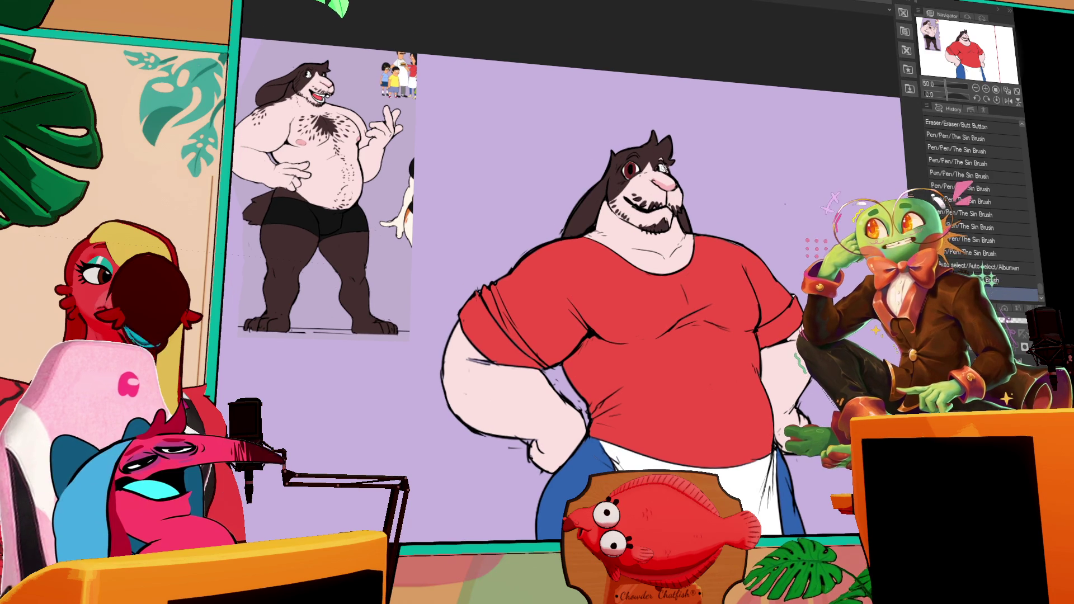
{"action": "left_click", "coordinate": [663, 167]}
{"action": "key", "text": "alt+Delete"}
{"action": "key", "text": "ctrl+d"}
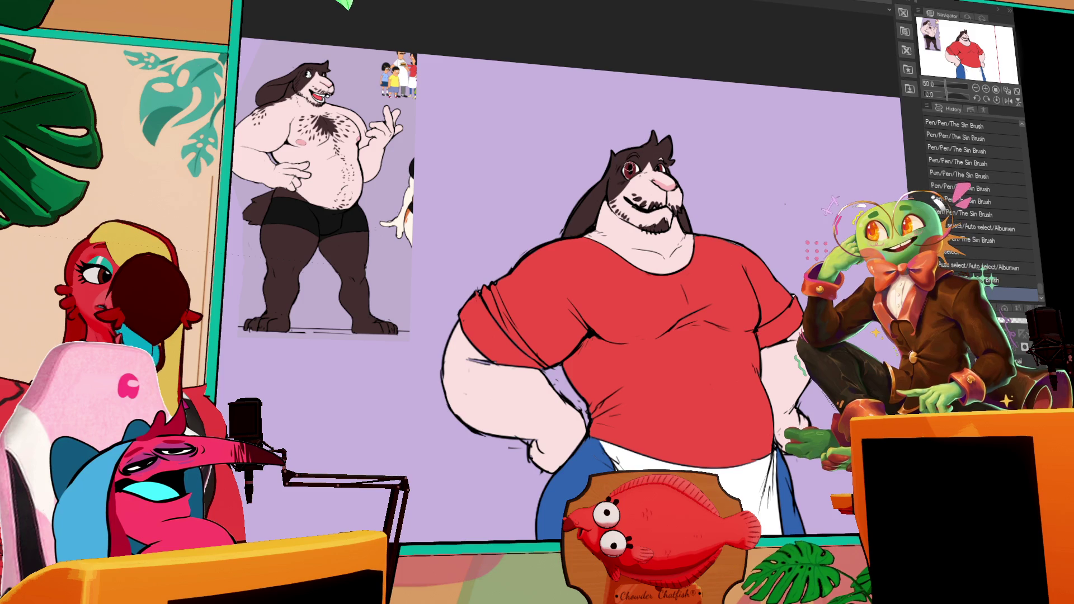
{"action": "key", "text": "alt+Delete"}
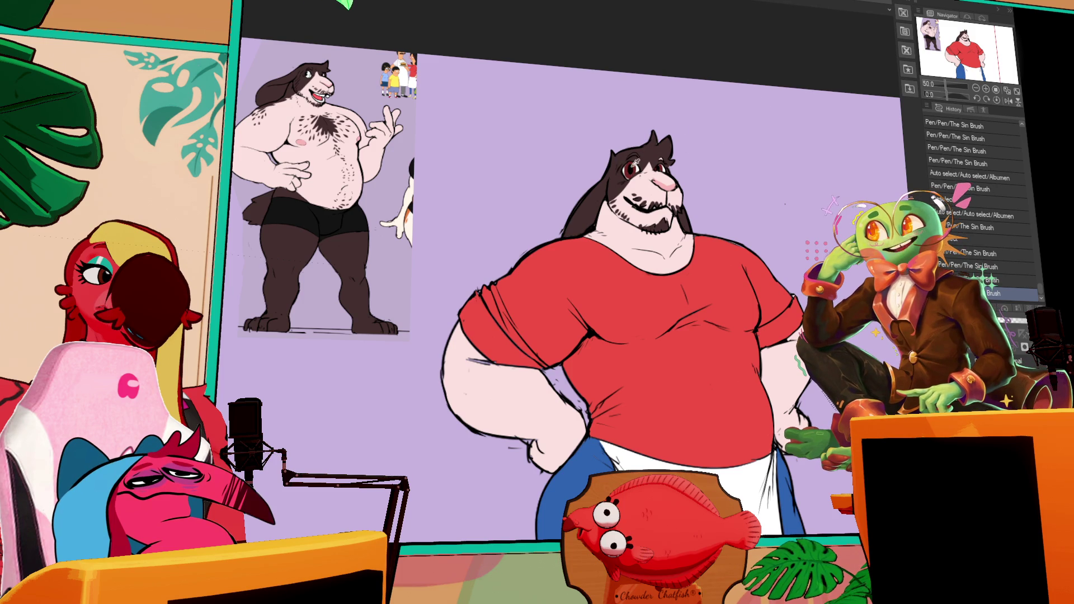
{"action": "left_click", "coordinate": [635, 163]}
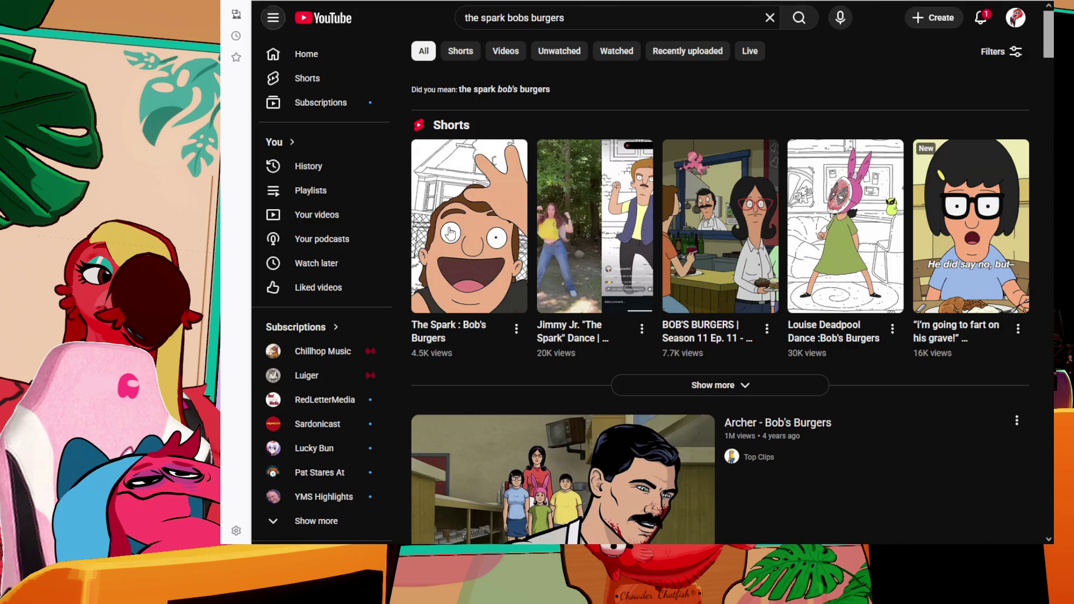
- Open the first 'The Spark : Bob's Burgers' Short from the search results
{"action": "left_click", "coordinate": [450, 232]}
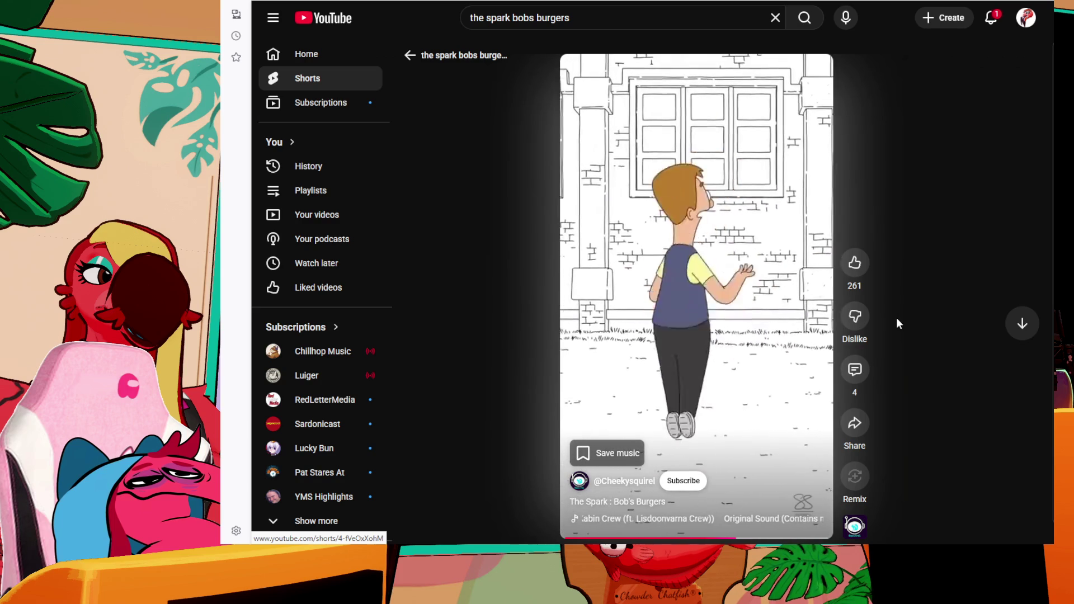
- Pause the playing 'The Spark : Bob's Burgers' Short
{"action": "left_click", "coordinate": [647, 309]}
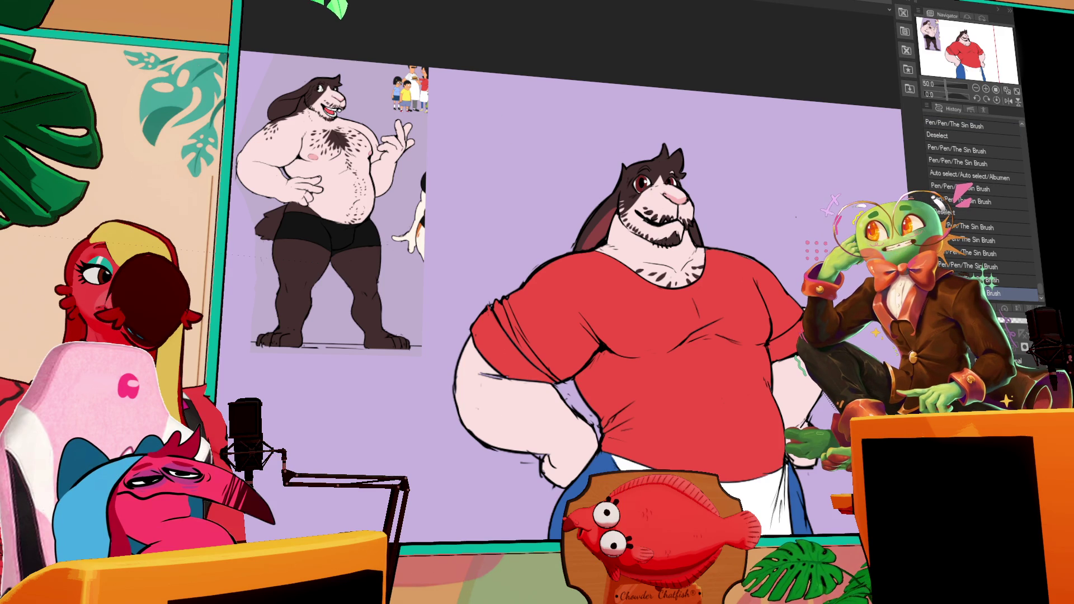
- Bring the shirt into view and test a first mark on it, comparing with undo and redo
{"action": "mouse_move", "coordinate": [631, 357]}
{"action": "left_mouse_down"}
{"action": "mouse_move", "coordinate": [488, 227]}
{"action": "mouse_move", "coordinate": [534, 249]}
{"action": "left_mouse_up"}
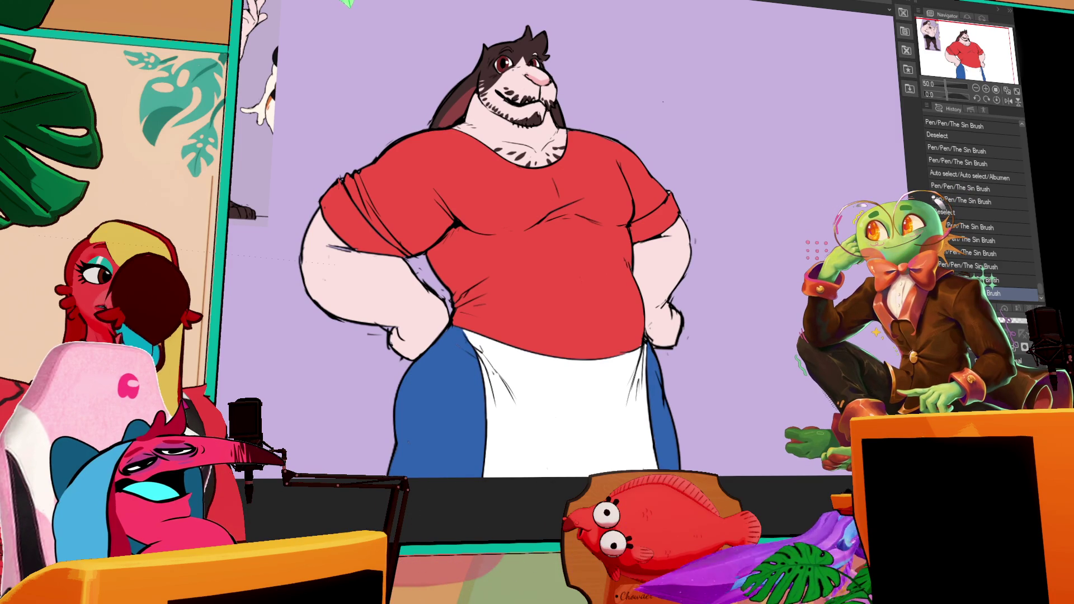
{"action": "left_click", "coordinate": [493, 268]}
{"action": "key", "text": "ctrl+z"}
{"action": "key", "text": "ctrl+y"}
{"action": "key", "text": "ctrl+z"}
{"action": "key", "text": "ctrl+y"}
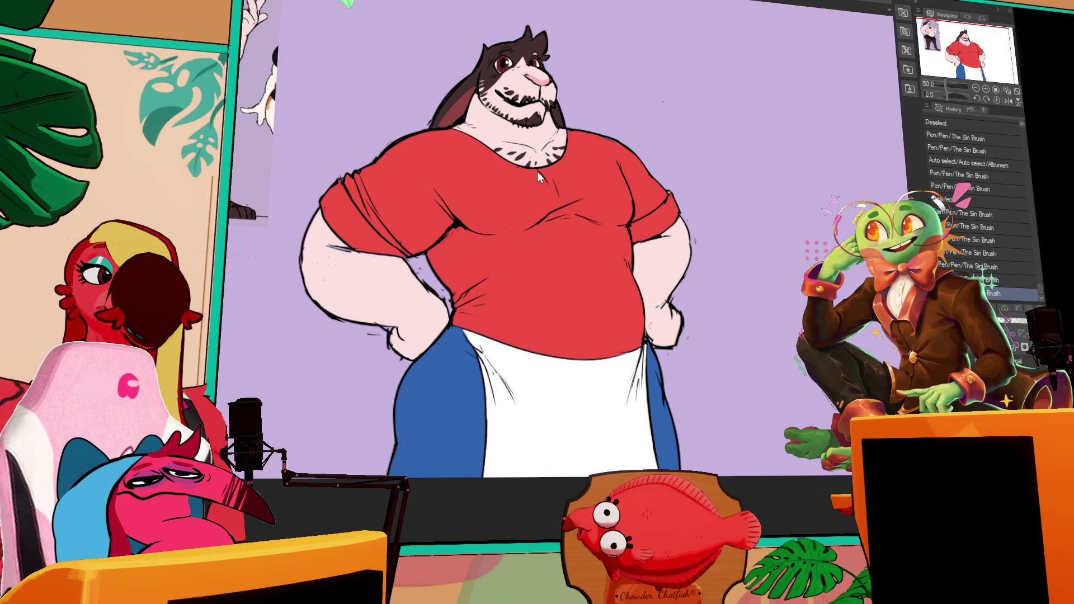
- Draw the buttoned placket down the shirt front from the neckline, undoing missed marks
{"action": "left_click", "coordinate": [559, 181]}
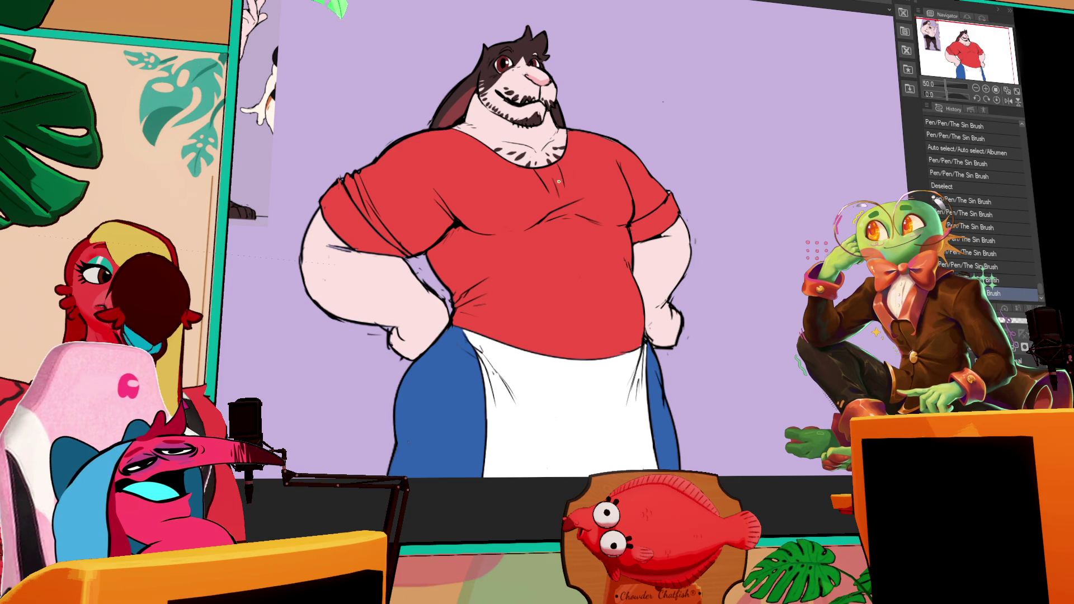
{"action": "key", "text": "ctrl+z"}
{"action": "left_click", "coordinate": [551, 180]}
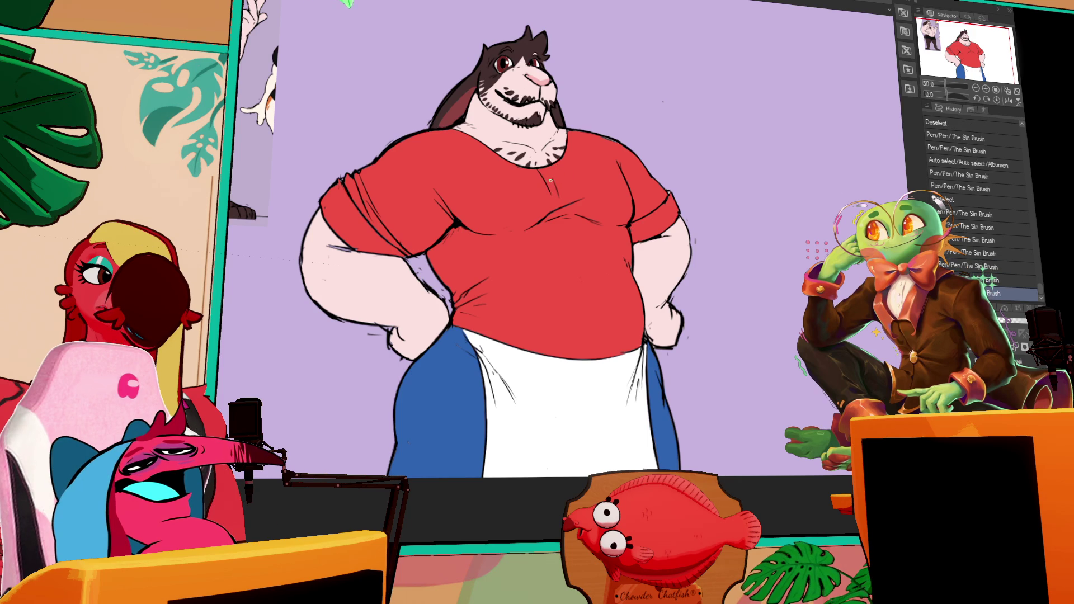
{"action": "left_click", "coordinate": [559, 190]}
{"action": "key", "text": "ctrl+z"}
{"action": "key", "text": "ctrl+z"}
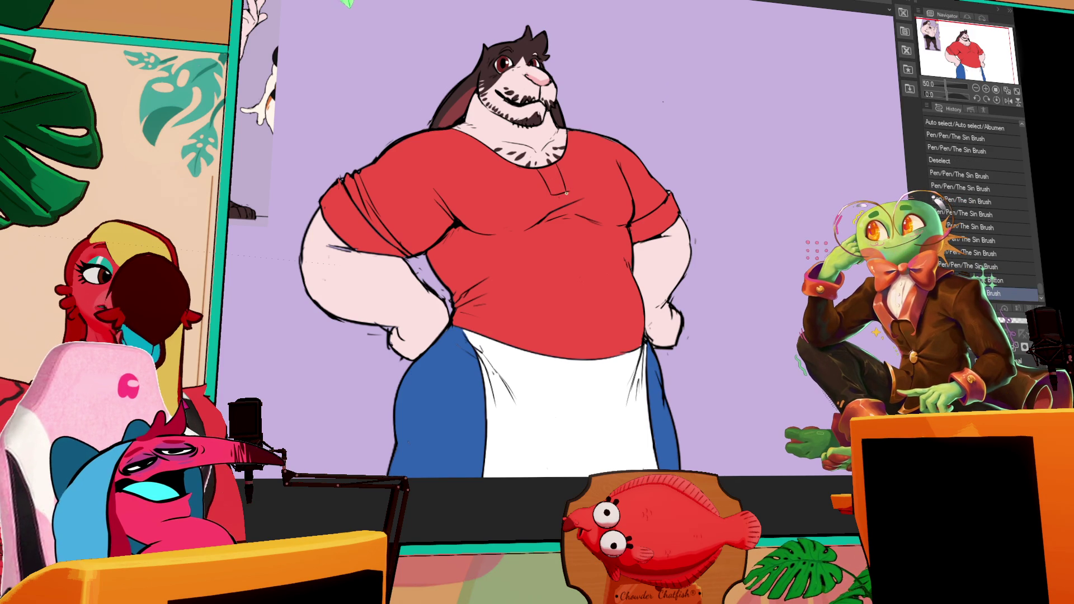
{"action": "left_click_drag", "start_coordinate": [568, 190], "coordinate": [587, 252]}
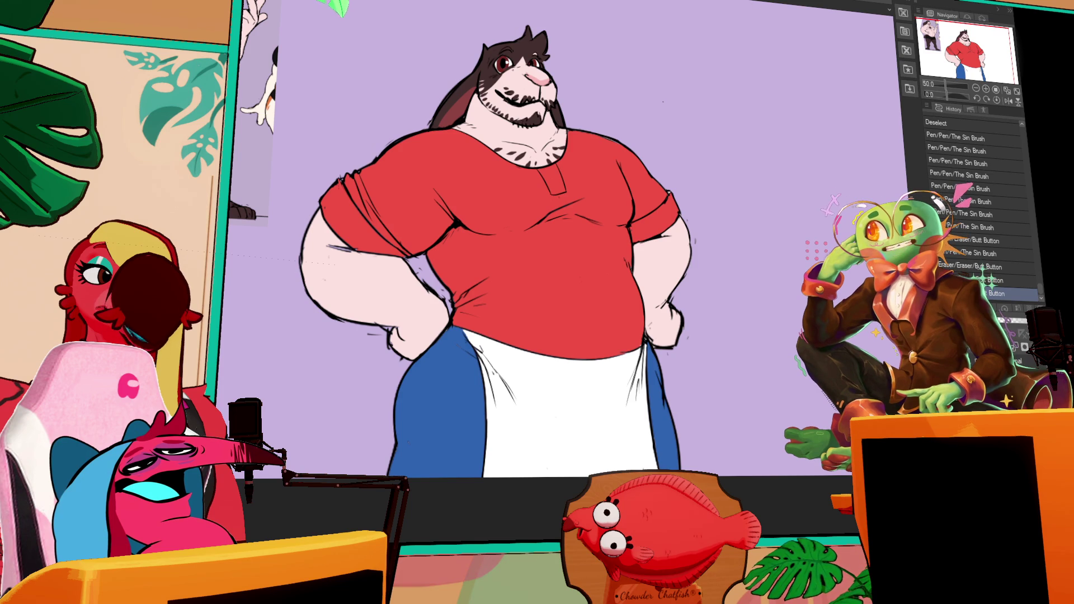
{"action": "left_click_drag", "start_coordinate": [588, 253], "coordinate": [602, 238]}
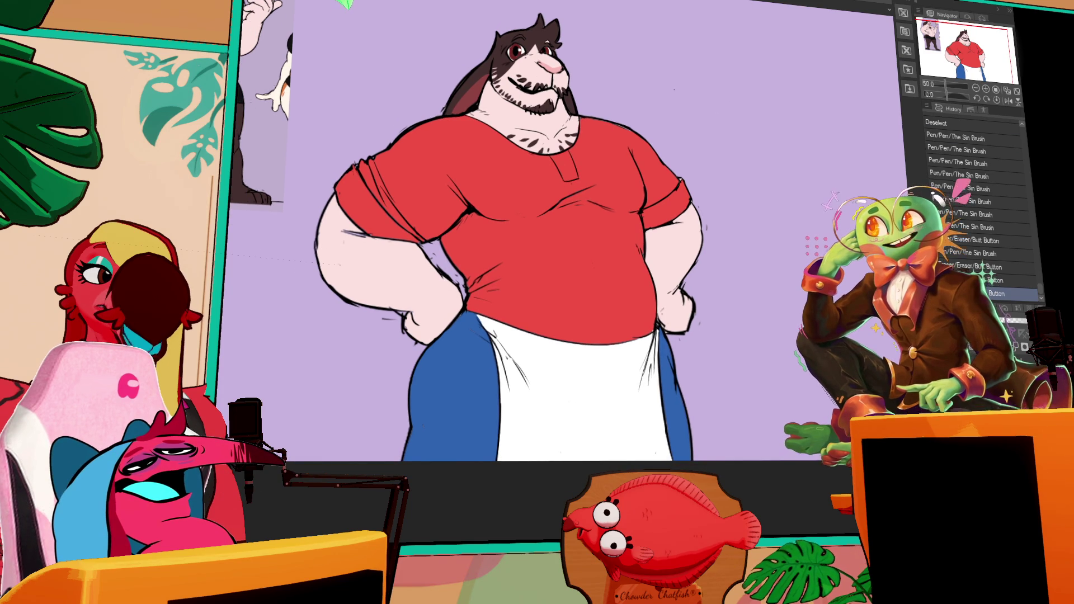
- Add small detail strokes on the shirt sleeve, erase stray line bits, and toggle the colour fill to check
{"action": "left_click_drag", "start_coordinate": [665, 182], "coordinate": [673, 173]}
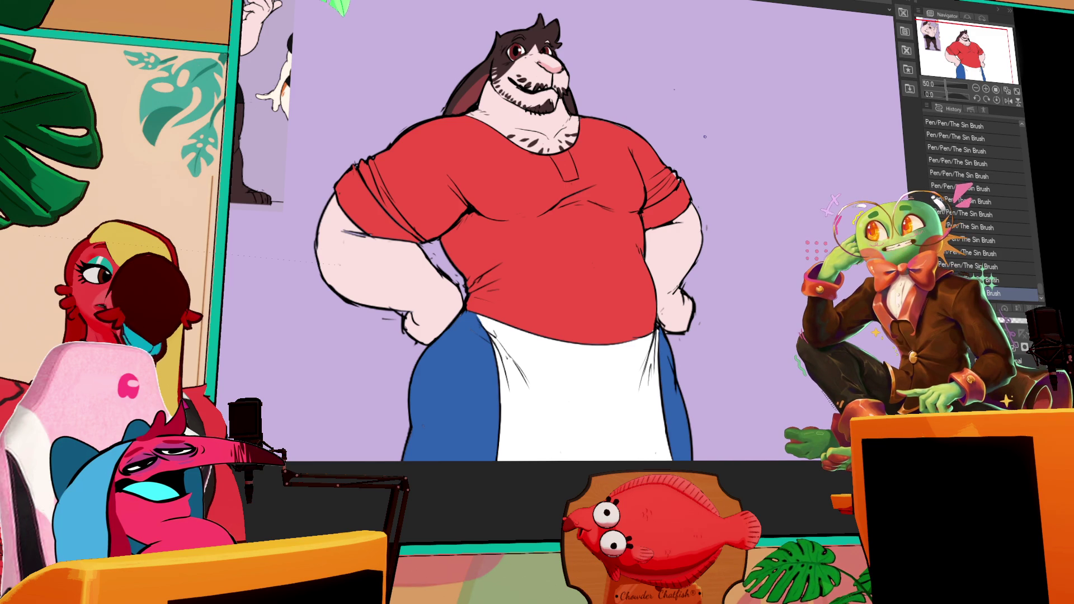
{"action": "left_click", "coordinate": [705, 214]}
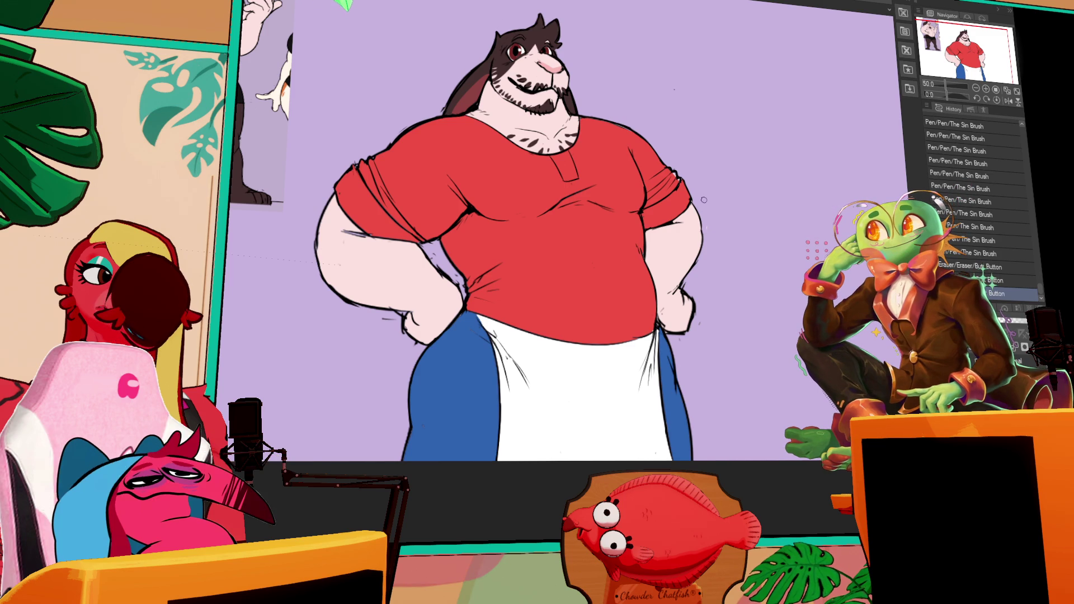
{"action": "left_click", "coordinate": [665, 124]}
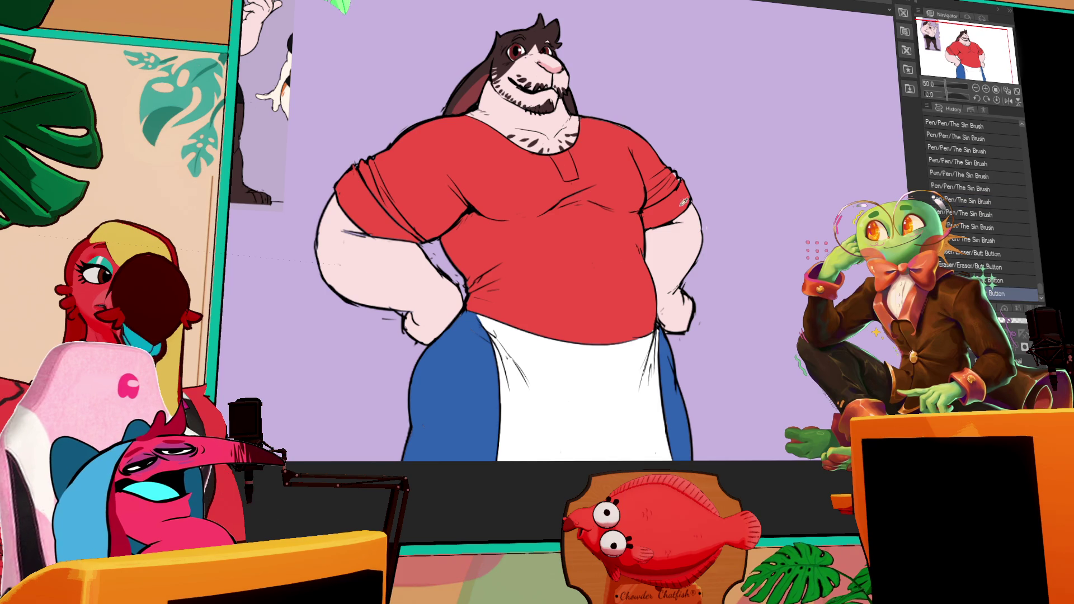
{"action": "left_click_drag", "start_coordinate": [679, 180], "coordinate": [683, 185]}
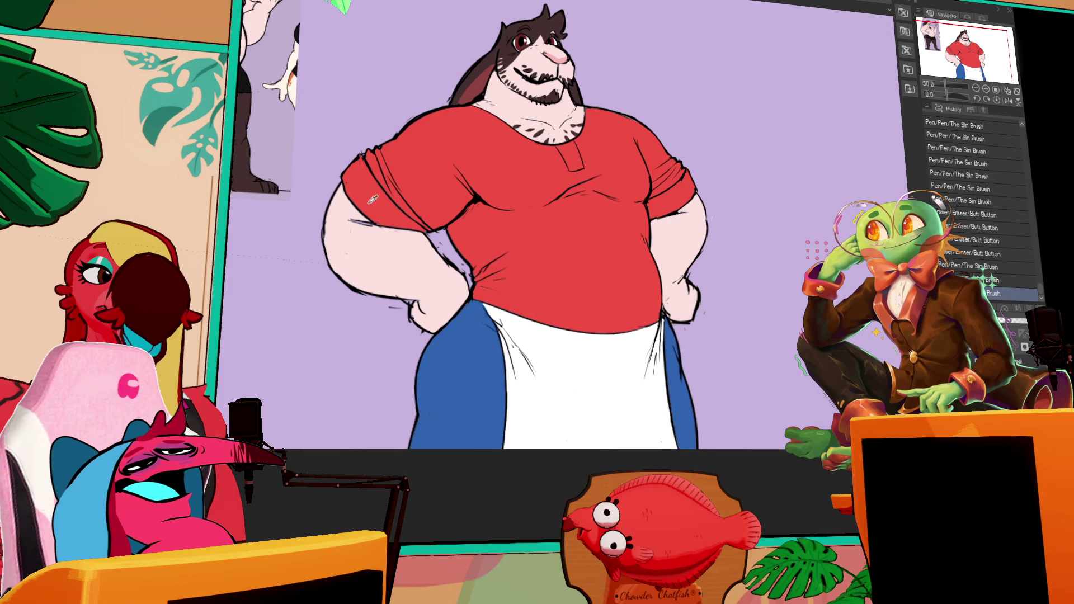
{"action": "left_click_drag", "start_coordinate": [624, 170], "coordinate": [633, 199]}
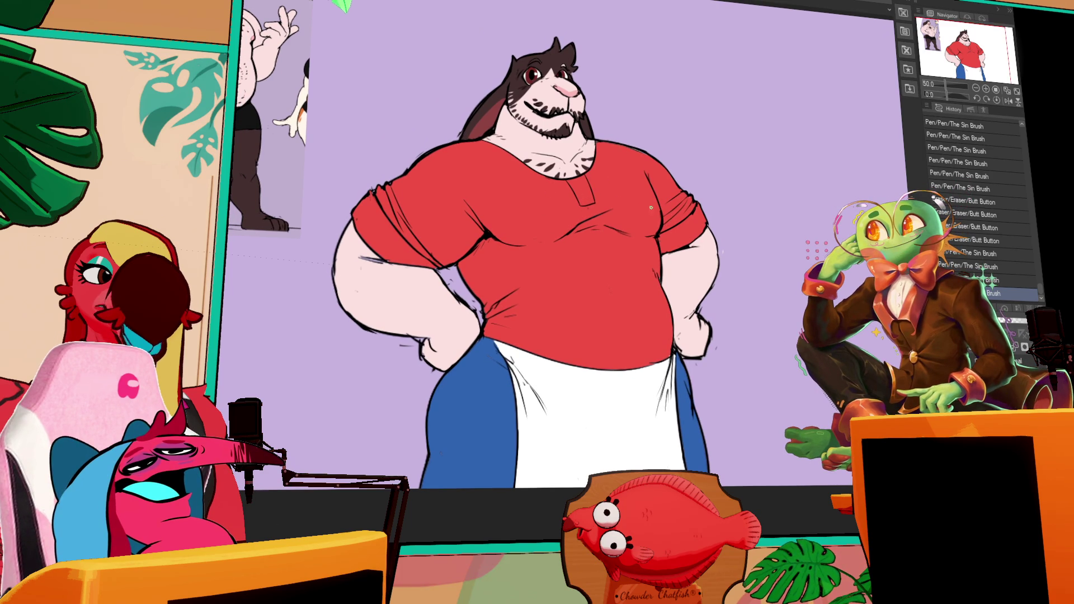
{"action": "left_click_drag", "start_coordinate": [494, 238], "coordinate": [484, 259]}
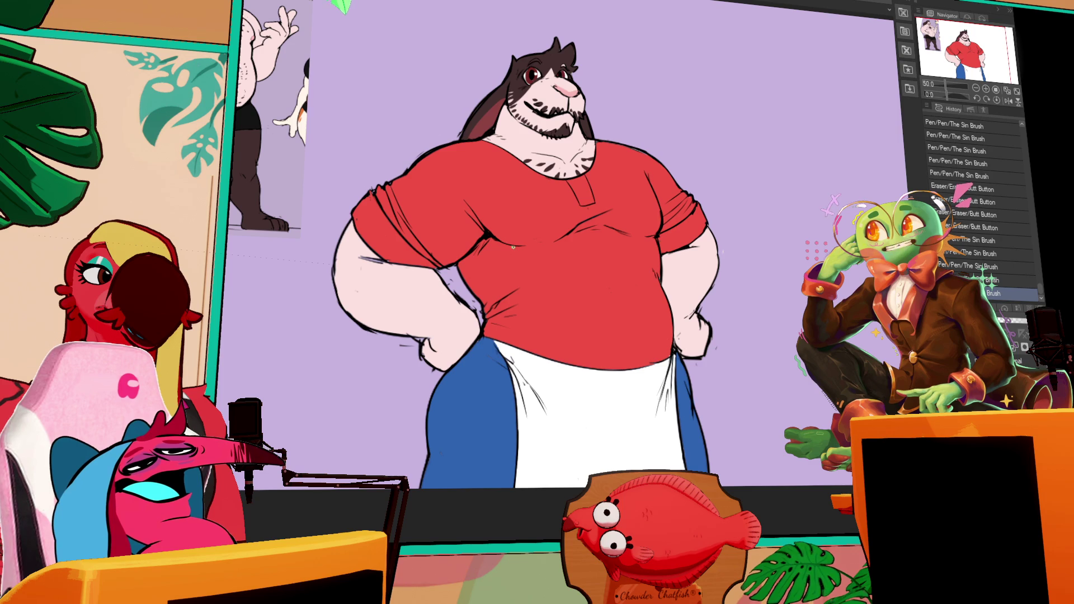
{"action": "key", "text": "ctrl+h"}
{"action": "key", "text": "ctrl+h"}
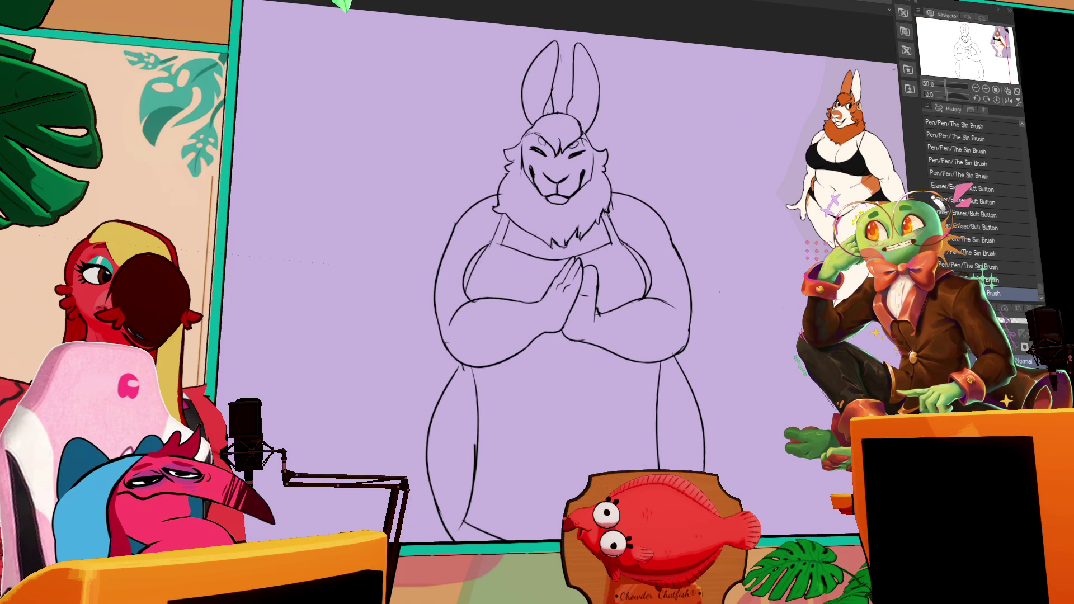
- Reframe the rabbit sketch and add strokes near the ear and on the head's left side
{"action": "left_click_drag", "start_coordinate": [600, 72], "coordinate": [709, 88]}
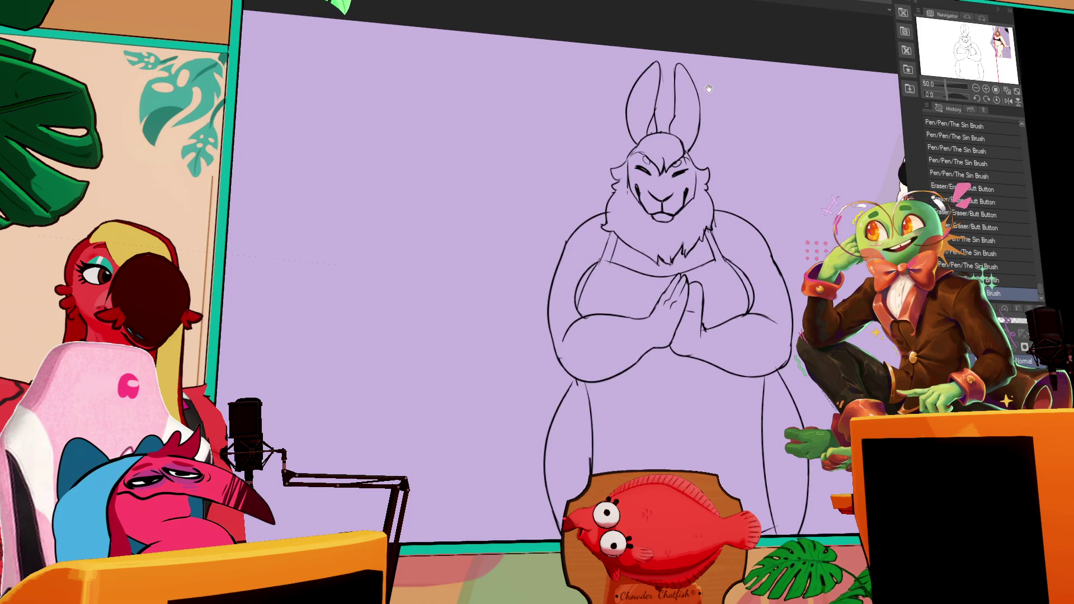
{"action": "left_click_drag", "start_coordinate": [860, 217], "coordinate": [655, 246]}
{"action": "left_click_drag", "start_coordinate": [617, 348], "coordinate": [708, 325]}
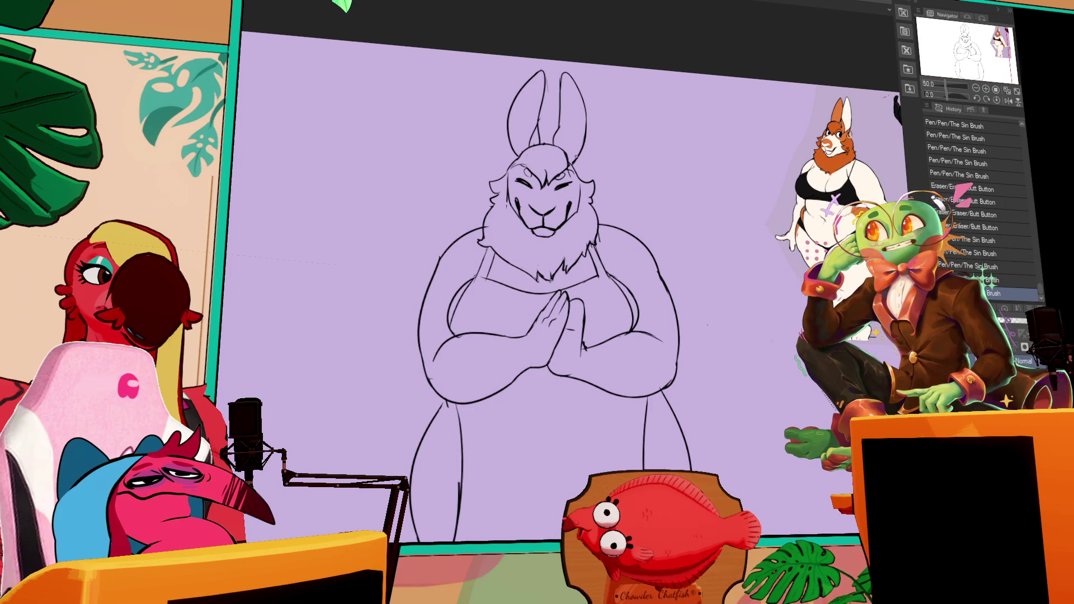
{"action": "left_click_drag", "start_coordinate": [577, 156], "coordinate": [584, 184]}
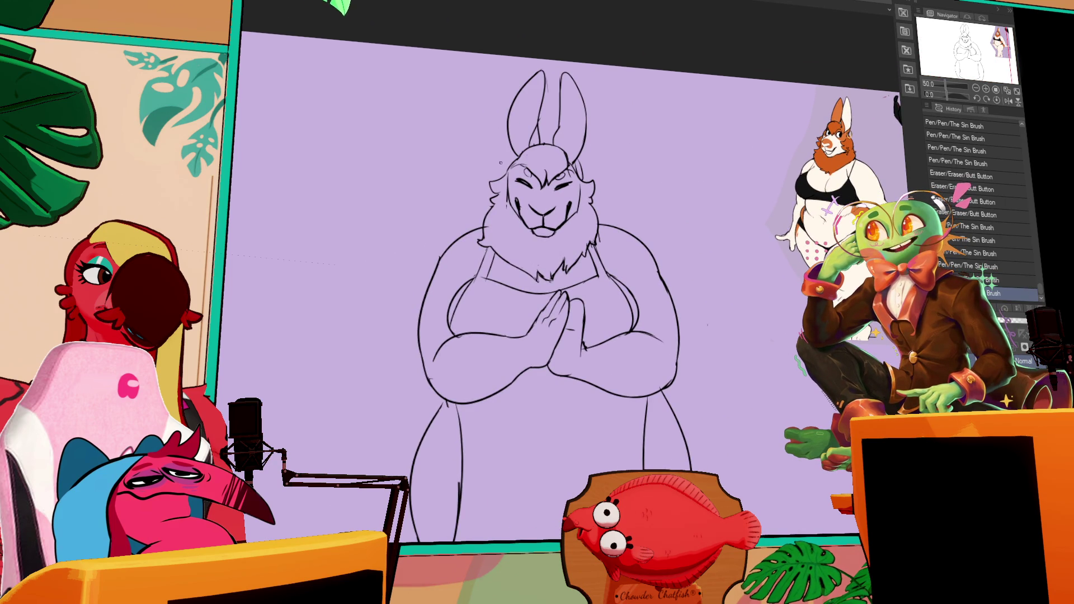
{"action": "left_click_drag", "start_coordinate": [501, 150], "coordinate": [506, 175]}
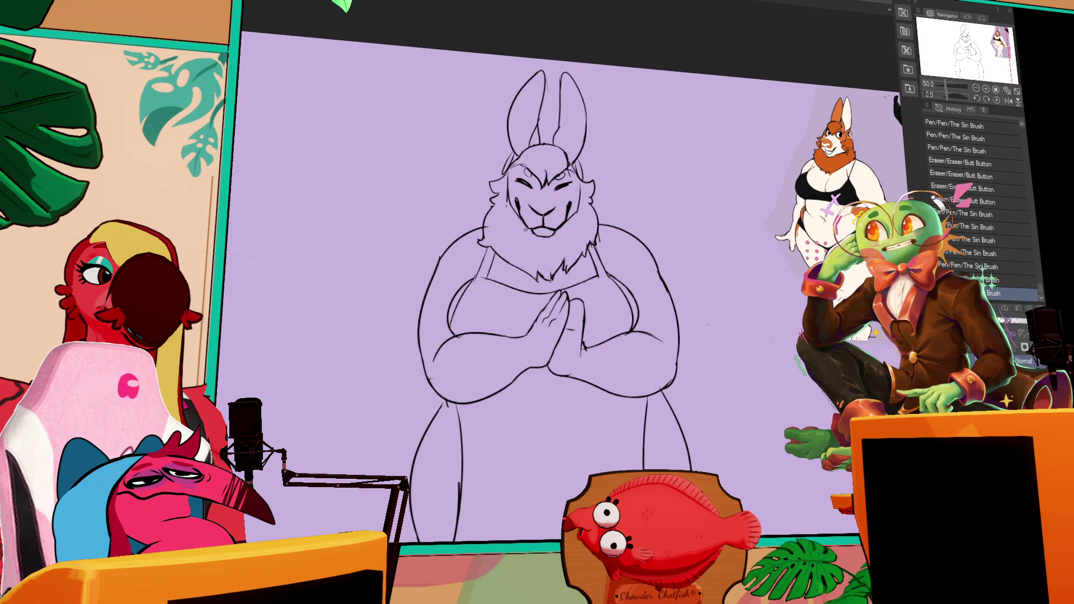
- Erase stray chest and cheek fur lines and redraw small strokes in the chest fur
{"action": "left_click_drag", "start_coordinate": [550, 121], "coordinate": [592, 173]}
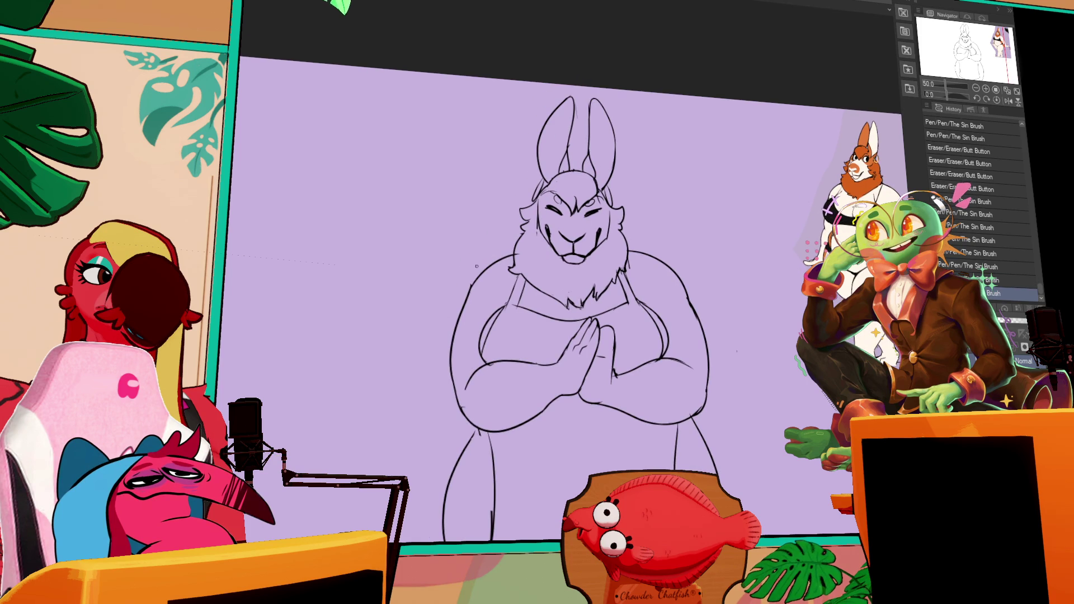
{"action": "mouse_move", "coordinate": [601, 274]}
{"action": "left_mouse_down"}
{"action": "mouse_move", "coordinate": [660, 239]}
{"action": "mouse_move", "coordinate": [645, 264]}
{"action": "left_mouse_up"}
{"action": "left_click_drag", "start_coordinate": [660, 208], "coordinate": [662, 222]}
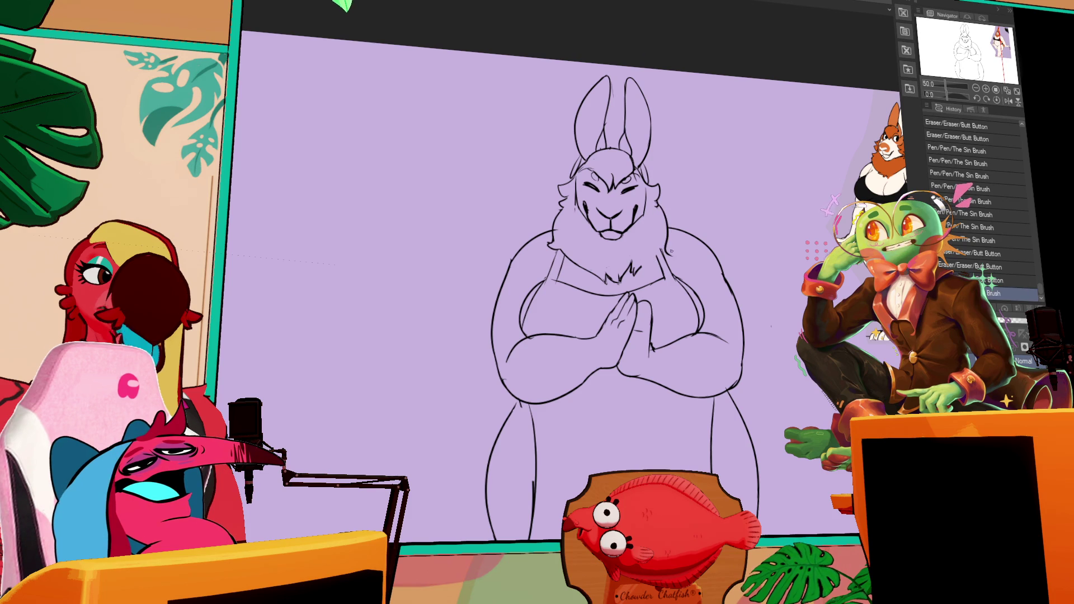
{"action": "mouse_move", "coordinate": [643, 254]}
{"action": "left_mouse_down"}
{"action": "mouse_move", "coordinate": [635, 267]}
{"action": "mouse_move", "coordinate": [640, 258]}
{"action": "mouse_move", "coordinate": [629, 259]}
{"action": "mouse_move", "coordinate": [636, 279]}
{"action": "left_mouse_up"}
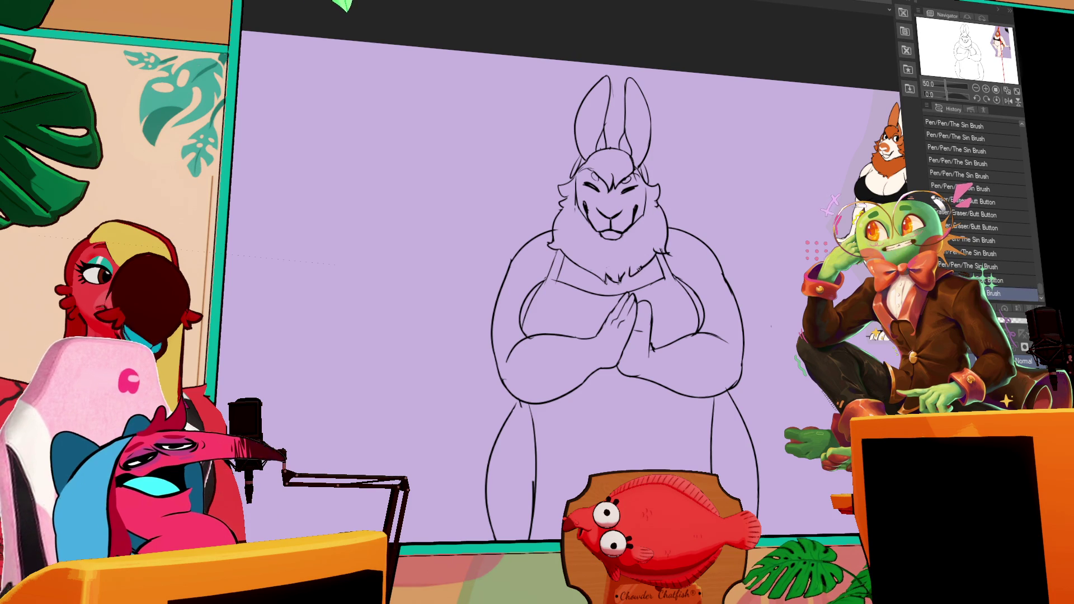
{"action": "left_click_drag", "start_coordinate": [665, 193], "coordinate": [617, 231]}
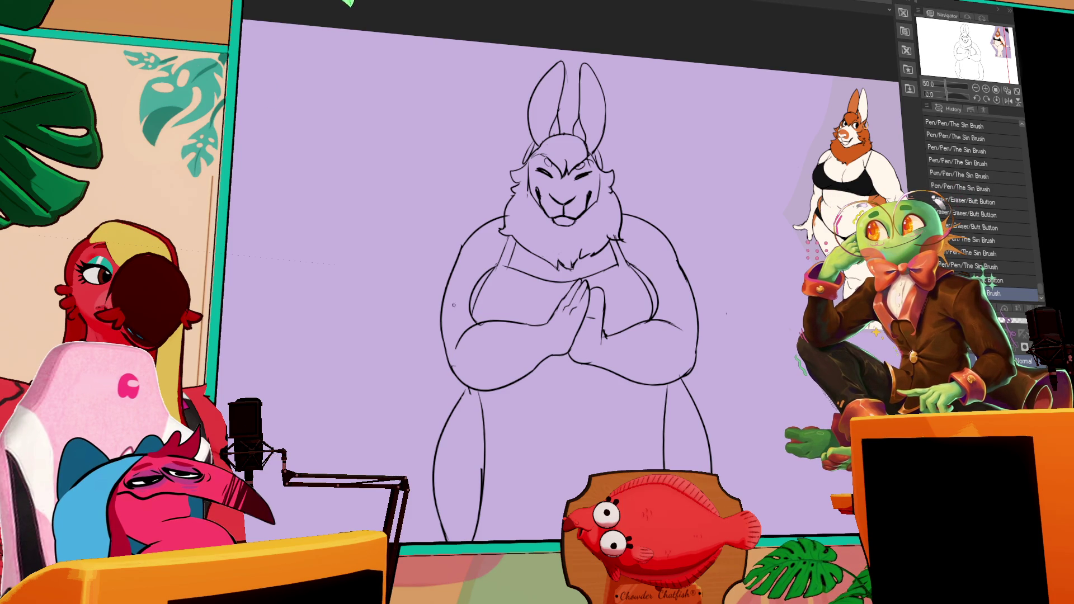
- Erase and redraw the left arm, lower belly and left shoulder outlines
{"action": "mouse_move", "coordinate": [481, 335]}
{"action": "left_mouse_down"}
{"action": "mouse_move", "coordinate": [447, 355]}
{"action": "mouse_move", "coordinate": [452, 381]}
{"action": "mouse_move", "coordinate": [497, 384]}
{"action": "mouse_move", "coordinate": [470, 379]}
{"action": "left_mouse_up"}
{"action": "mouse_move", "coordinate": [540, 357]}
{"action": "left_mouse_down"}
{"action": "mouse_move", "coordinate": [491, 385]}
{"action": "mouse_move", "coordinate": [551, 356]}
{"action": "left_mouse_up"}
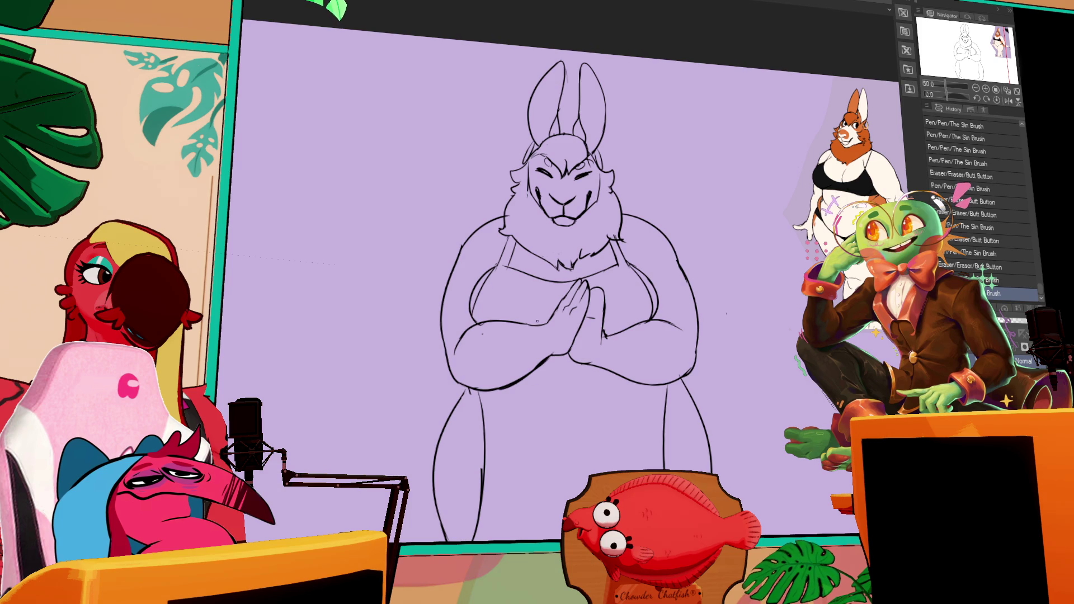
{"action": "left_click_drag", "start_coordinate": [451, 286], "coordinate": [474, 278]}
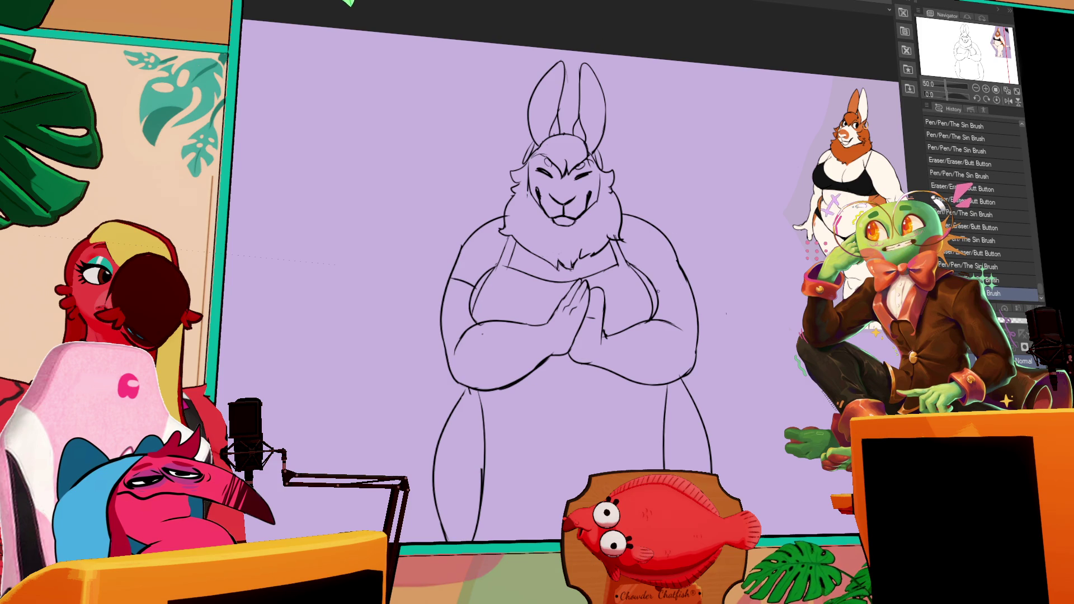
- Fix the right shoulder outline and redraw the line along the top of the head
{"action": "left_click_drag", "start_coordinate": [658, 291], "coordinate": [692, 280]}
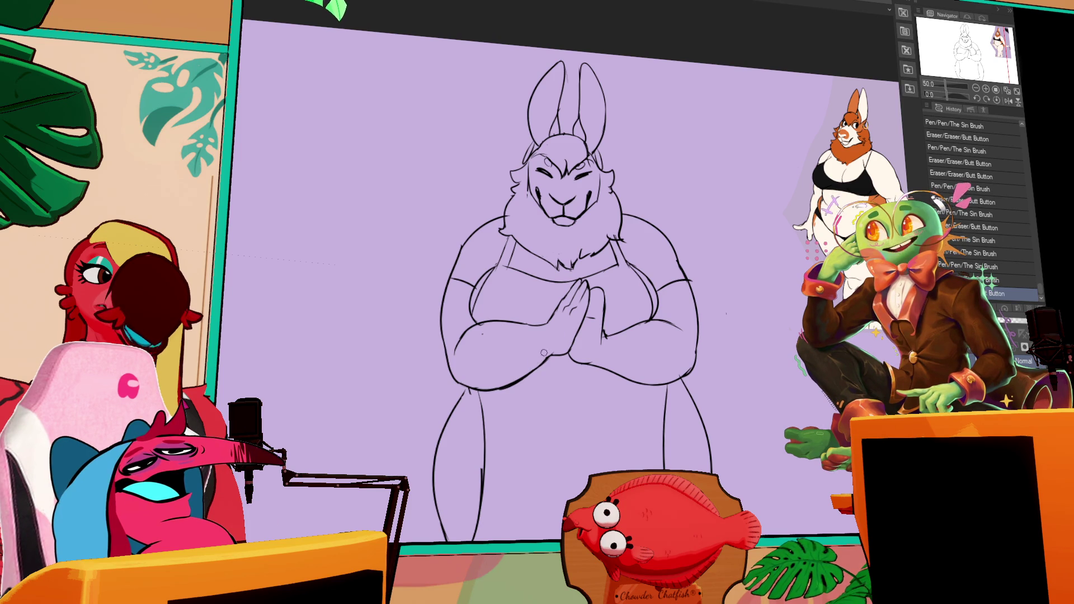
{"action": "mouse_move", "coordinate": [544, 352]}
{"action": "left_mouse_down"}
{"action": "mouse_move", "coordinate": [559, 355]}
{"action": "mouse_move", "coordinate": [632, 282]}
{"action": "left_mouse_up"}
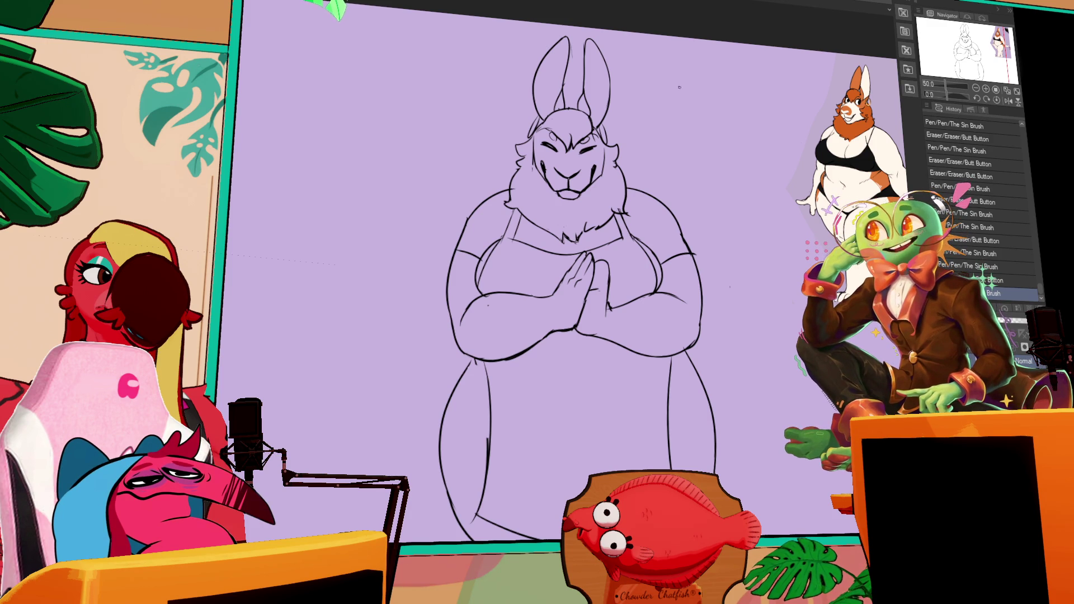
{"action": "left_click_drag", "start_coordinate": [679, 87], "coordinate": [738, 128]}
{"action": "left_click_drag", "start_coordinate": [612, 158], "coordinate": [646, 157]}
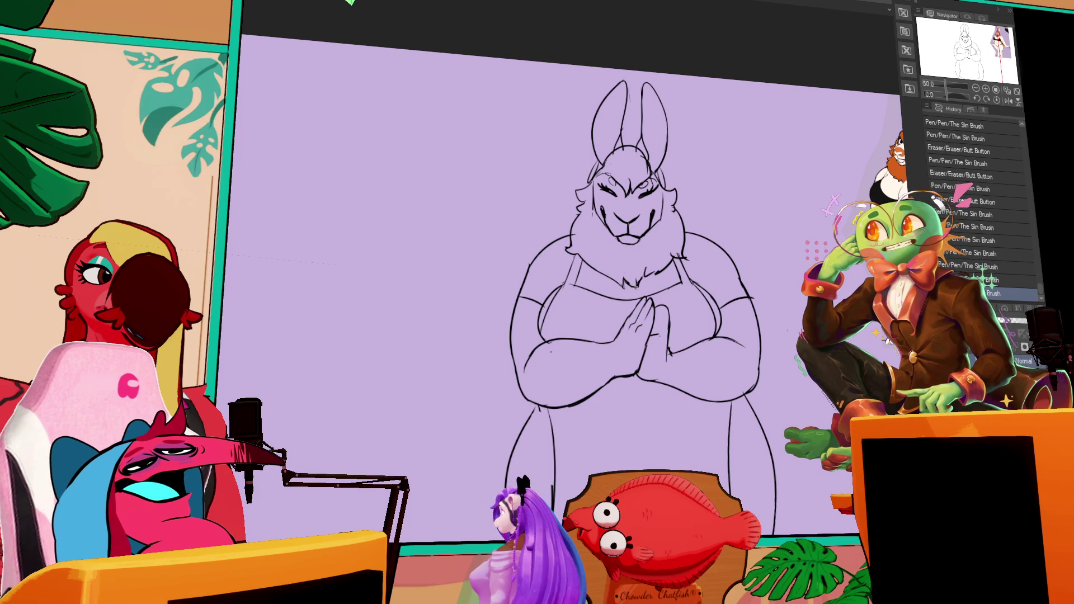
- Refine and redraw the short pen strokes around the rabbit's clasped hands
{"action": "left_click_drag", "start_coordinate": [747, 249], "coordinate": [741, 222]}
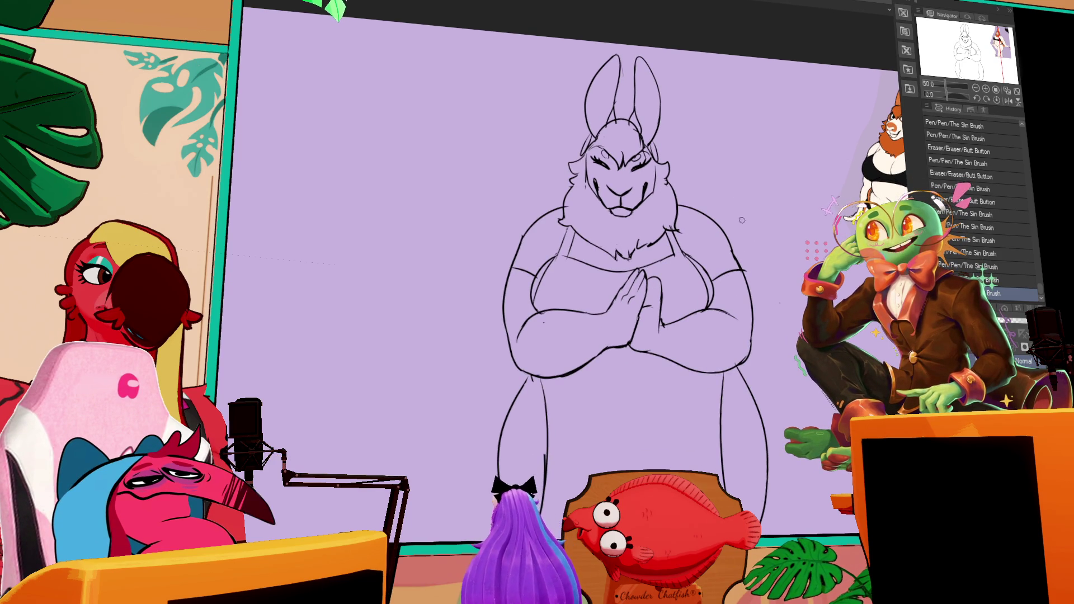
{"action": "left_click_drag", "start_coordinate": [708, 280], "coordinate": [738, 273]}
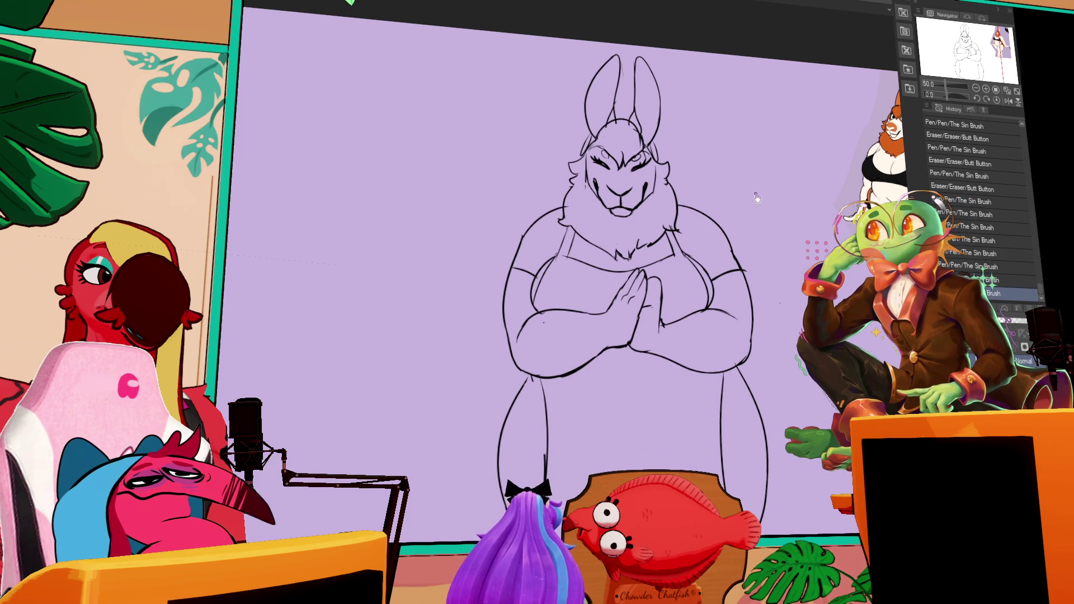
{"action": "scroll", "coordinate": [576, 193], "scroll_direction": "down", "scroll_amount": 2}
{"action": "mouse_move", "coordinate": [740, 304]}
{"action": "left_mouse_down"}
{"action": "mouse_move", "coordinate": [718, 259]}
{"action": "mouse_move", "coordinate": [728, 249]}
{"action": "mouse_move", "coordinate": [702, 270]}
{"action": "left_mouse_up"}
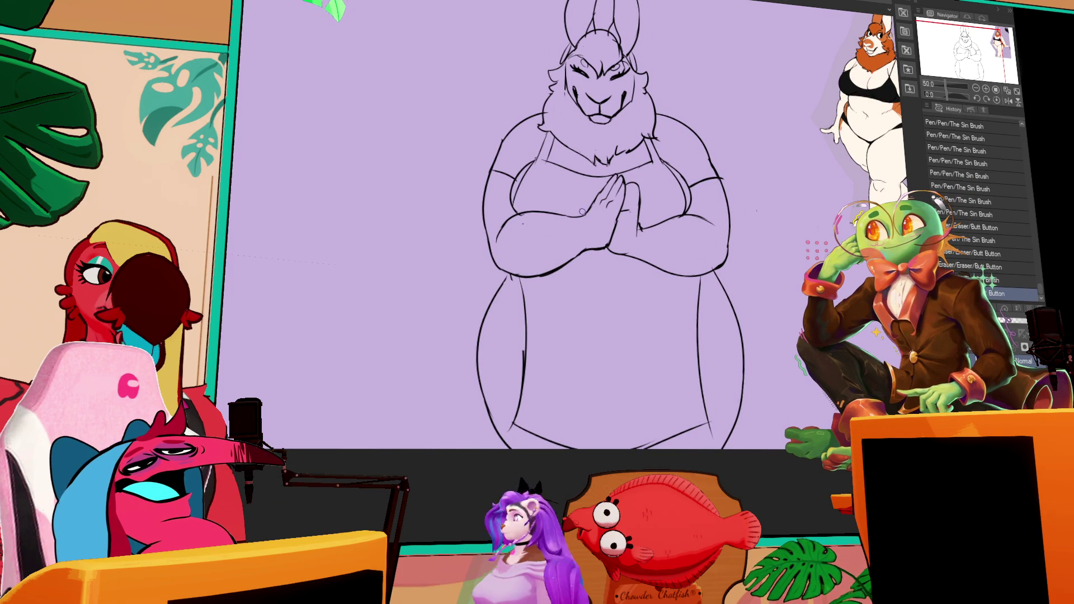
{"action": "left_click_drag", "start_coordinate": [582, 212], "coordinate": [630, 207]}
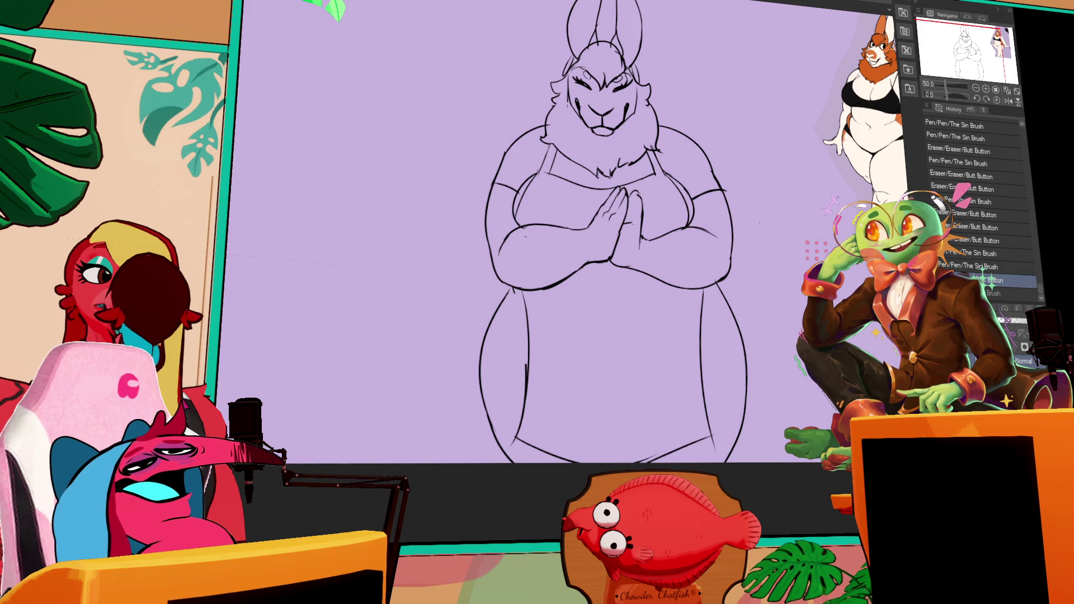
{"action": "key", "text": "ctrl+z"}
{"action": "mouse_move", "coordinate": [632, 196]}
{"action": "left_mouse_down"}
{"action": "mouse_move", "coordinate": [638, 218]}
{"action": "mouse_move", "coordinate": [645, 208]}
{"action": "mouse_move", "coordinate": [623, 226]}
{"action": "mouse_move", "coordinate": [618, 251]}
{"action": "left_mouse_up"}
{"action": "left_click_drag", "start_coordinate": [609, 257], "coordinate": [613, 261]}
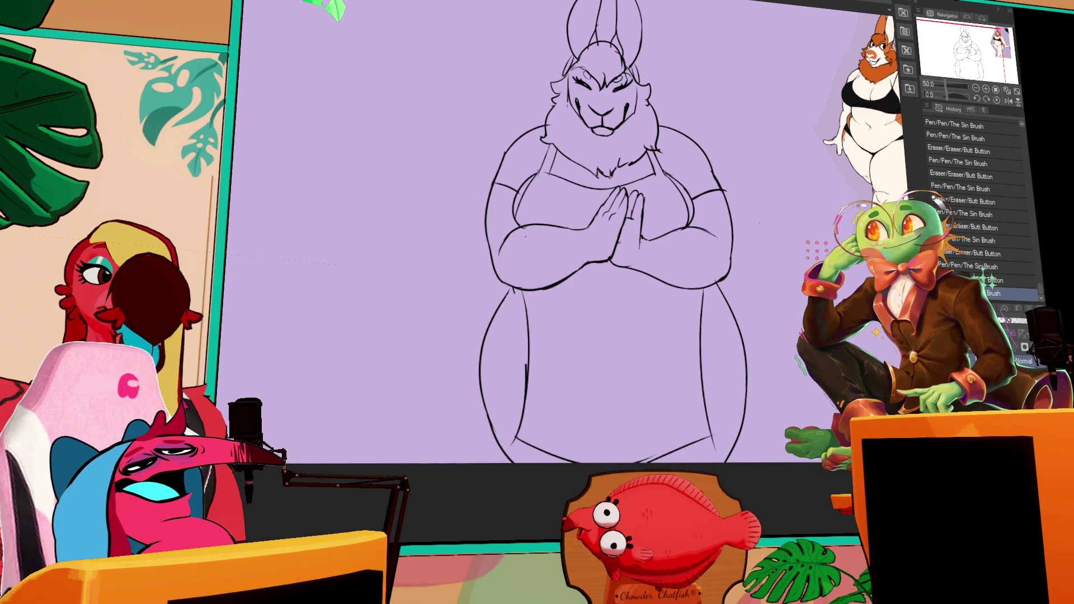
{"action": "key", "text": "ctrl+z"}
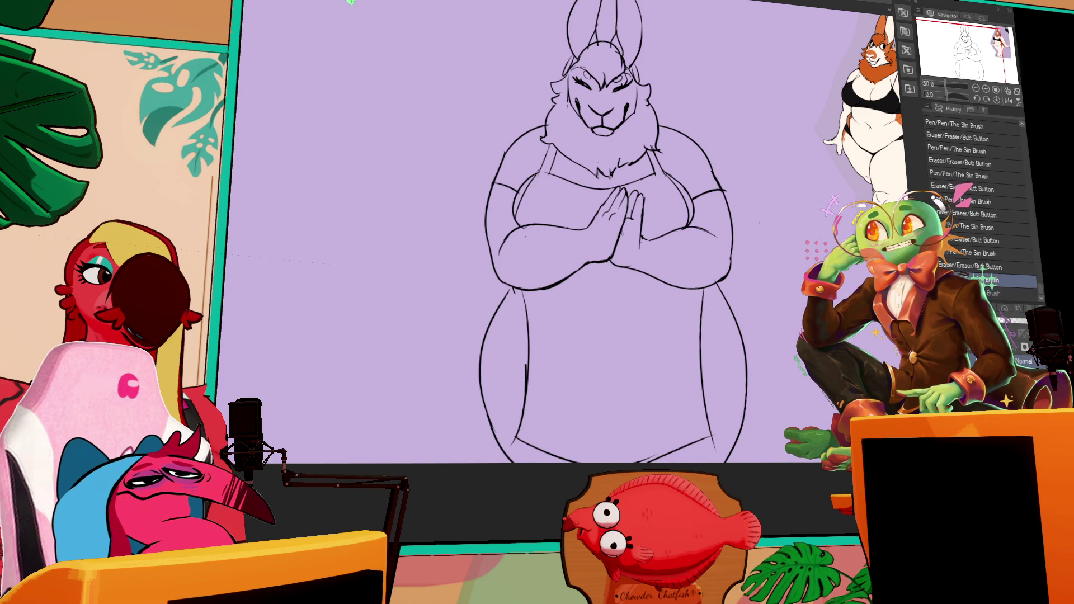
{"action": "left_click_drag", "start_coordinate": [626, 231], "coordinate": [630, 235]}
- Redraw the left foot line more cleanly
{"action": "mouse_move", "coordinate": [754, 214]}
{"action": "left_mouse_down"}
{"action": "mouse_move", "coordinate": [756, 196]}
{"action": "mouse_move", "coordinate": [805, 186]}
{"action": "mouse_move", "coordinate": [799, 153]}
{"action": "left_mouse_up"}
{"action": "mouse_move", "coordinate": [580, 279]}
{"action": "left_mouse_down"}
{"action": "mouse_move", "coordinate": [579, 295]}
{"action": "mouse_move", "coordinate": [579, 279]}
{"action": "left_mouse_up"}
{"action": "key", "text": "ctrl+z"}
{"action": "left_click_drag", "start_coordinate": [571, 380], "coordinate": [567, 397]}
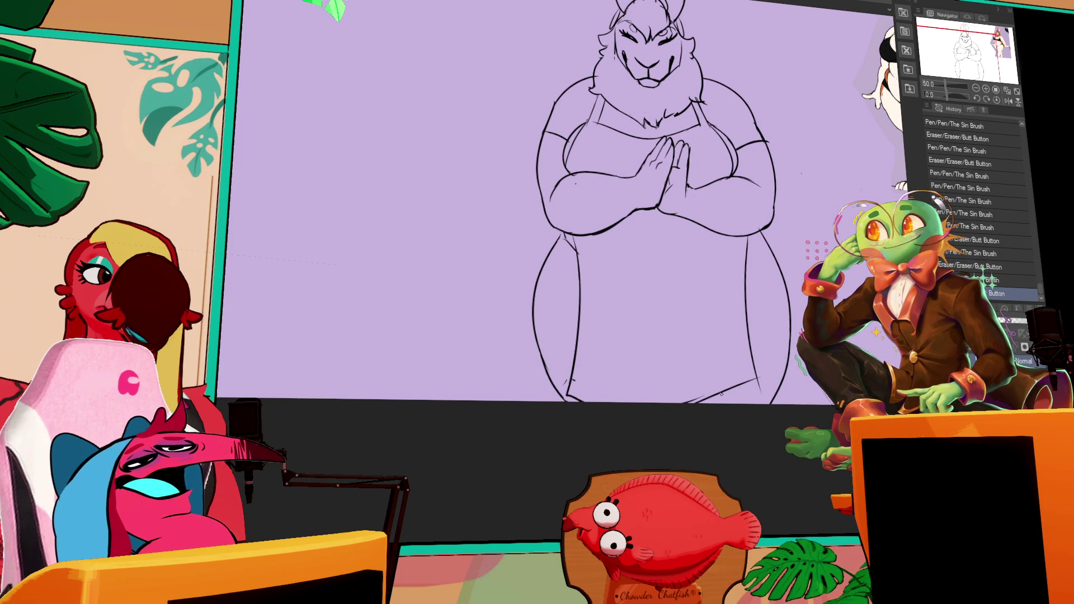
- Erase and redraw the bottom of the right leg, add a stroke at the right hip, and erase a mark near the head
{"action": "mouse_move", "coordinate": [754, 382]}
{"action": "left_mouse_down"}
{"action": "mouse_move", "coordinate": [747, 376]}
{"action": "mouse_move", "coordinate": [762, 402]}
{"action": "left_mouse_up"}
{"action": "left_click_drag", "start_coordinate": [759, 392], "coordinate": [767, 403]}
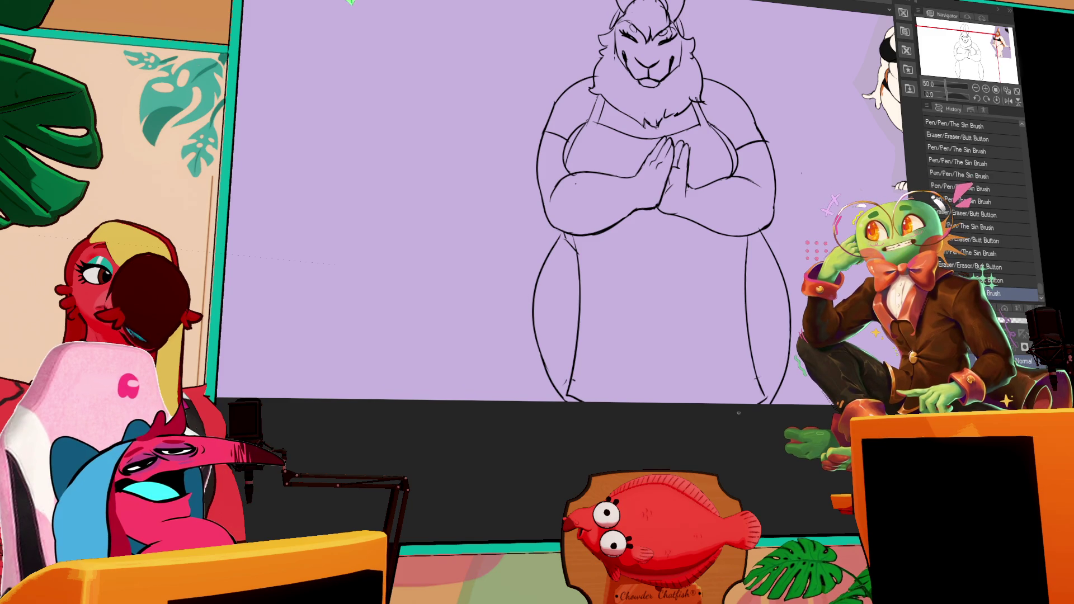
{"action": "left_click_drag", "start_coordinate": [759, 237], "coordinate": [763, 228]}
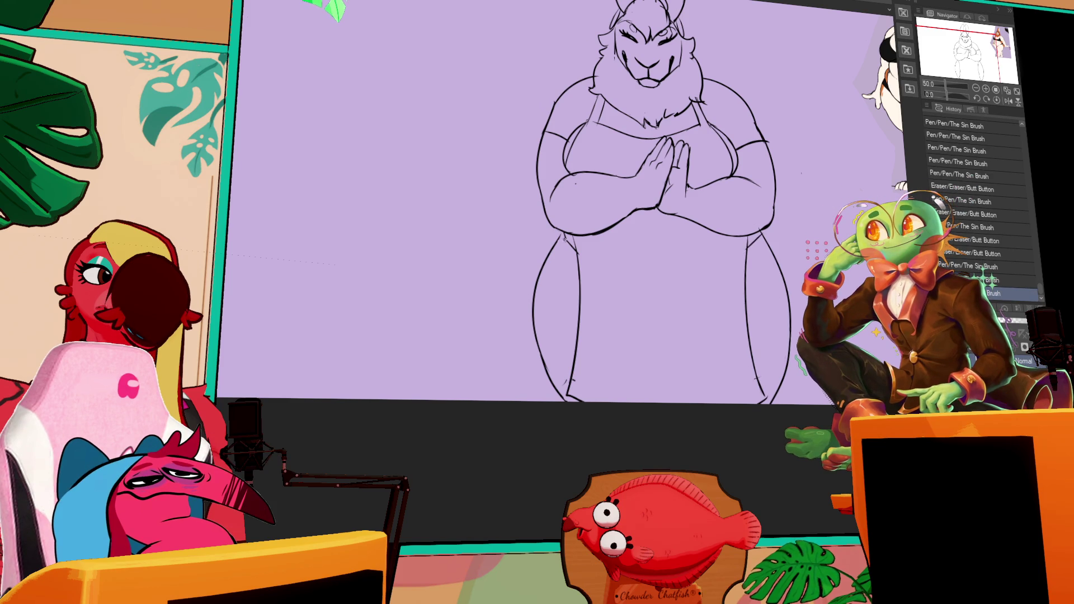
{"action": "key", "text": "ctrl+z"}
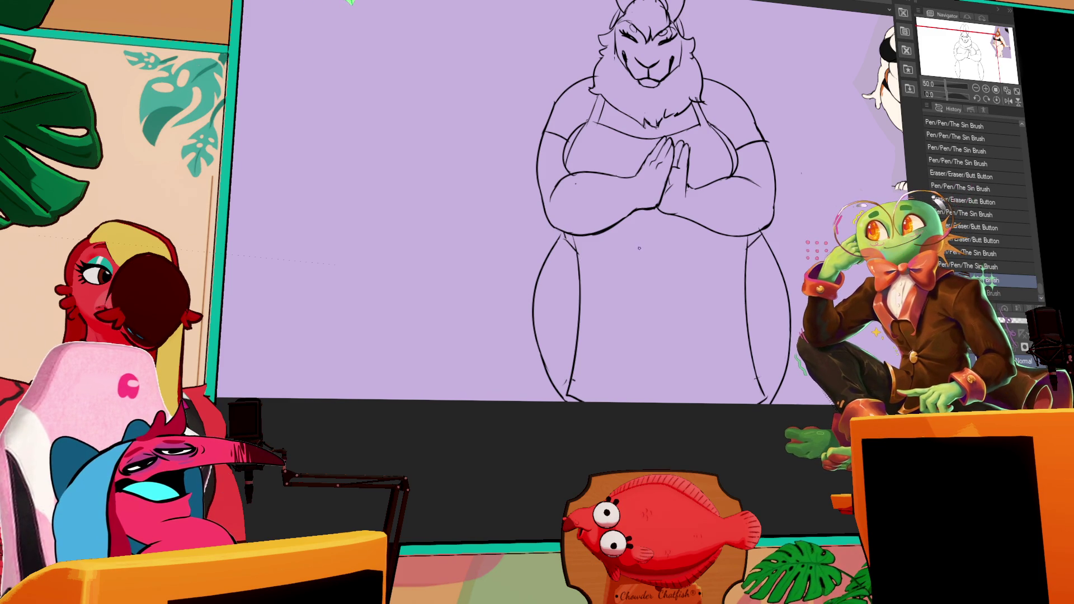
{"action": "key", "text": "ctrl+y"}
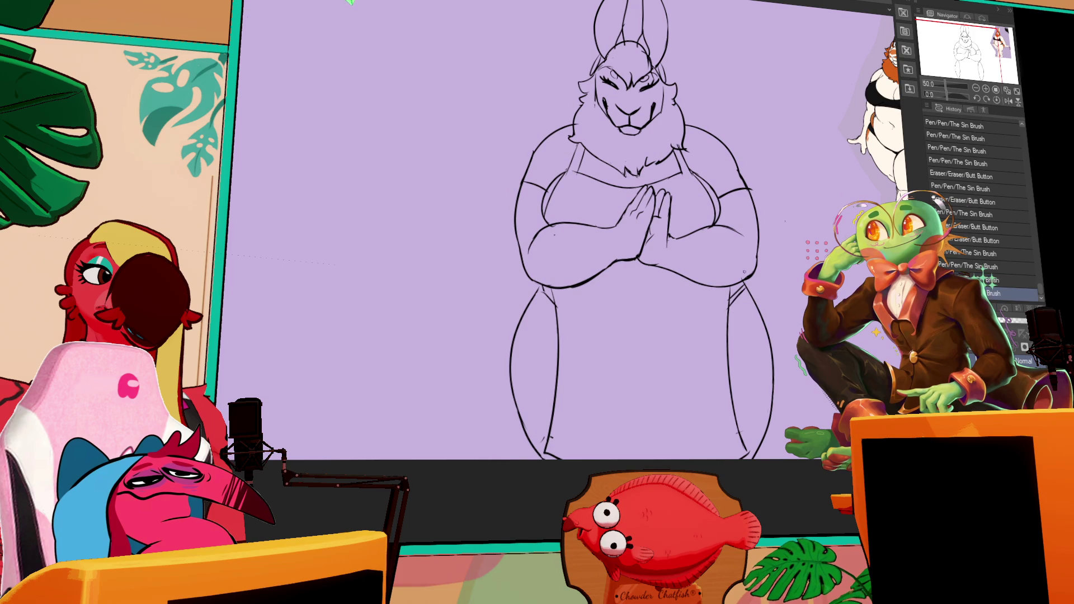
{"action": "mouse_move", "coordinate": [821, 98]}
{"action": "left_mouse_down"}
{"action": "mouse_move", "coordinate": [813, 171]}
{"action": "mouse_move", "coordinate": [751, 191]}
{"action": "left_mouse_up"}
{"action": "left_click", "coordinate": [578, 142]}
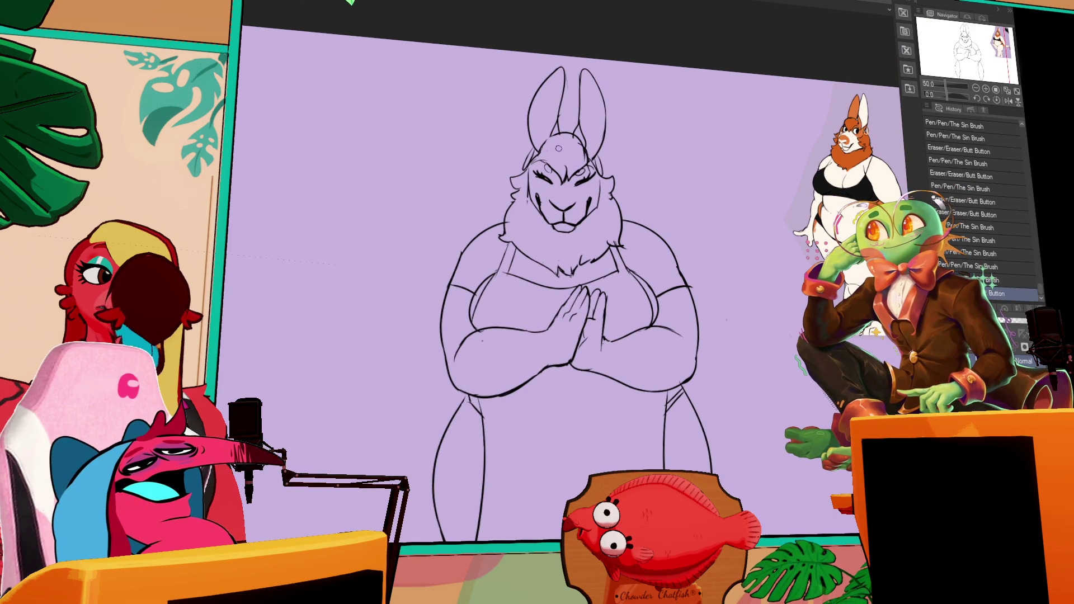
- Erase and redraw stray marks on the head, then set the line art layer as a reference layer
{"action": "left_click", "coordinate": [578, 159]}
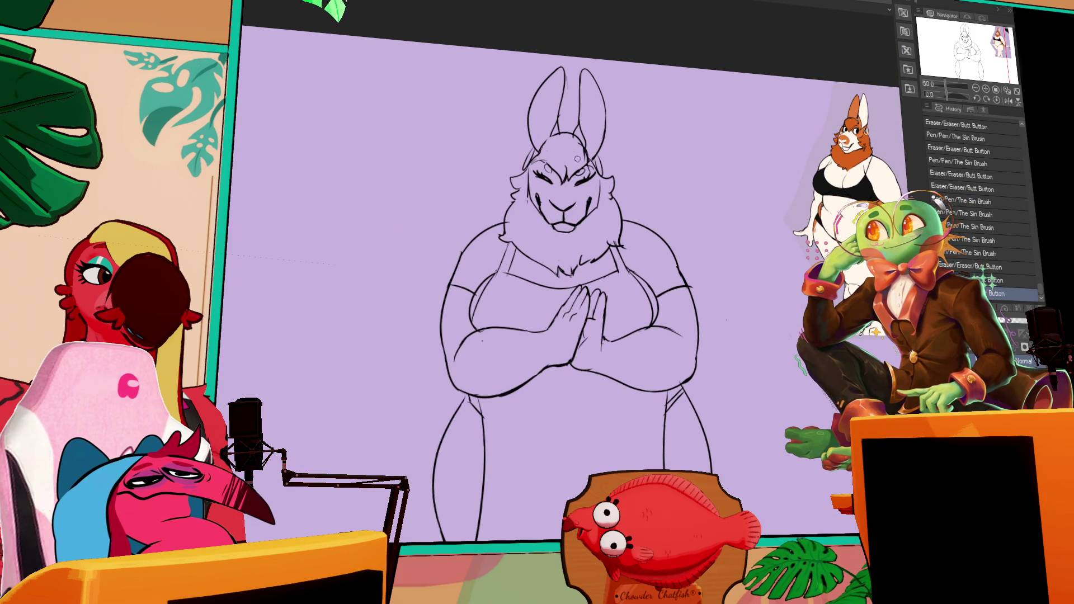
{"action": "left_click", "coordinate": [578, 158]}
{"action": "left_click", "coordinate": [562, 143]}
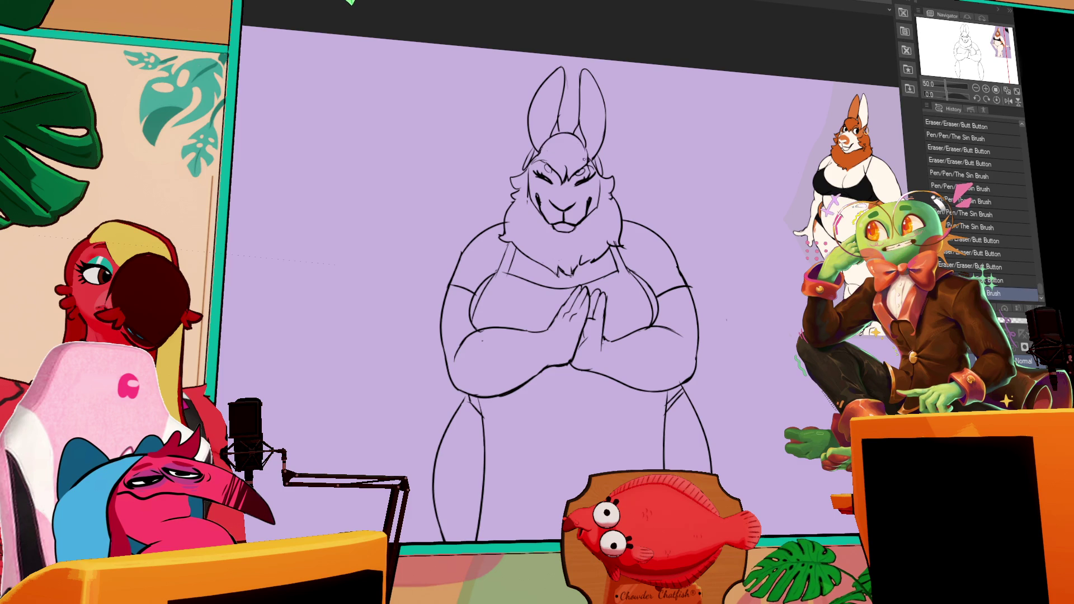
{"action": "left_click", "coordinate": [585, 162]}
{"action": "left_click", "coordinate": [565, 165]}
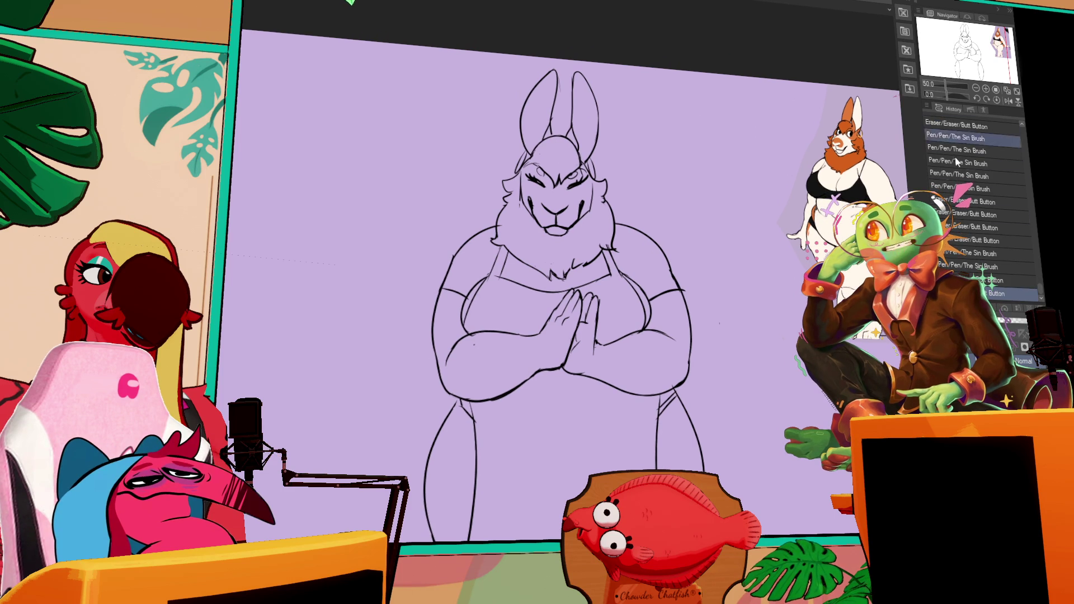
{"action": "left_click", "coordinate": [1019, 309]}
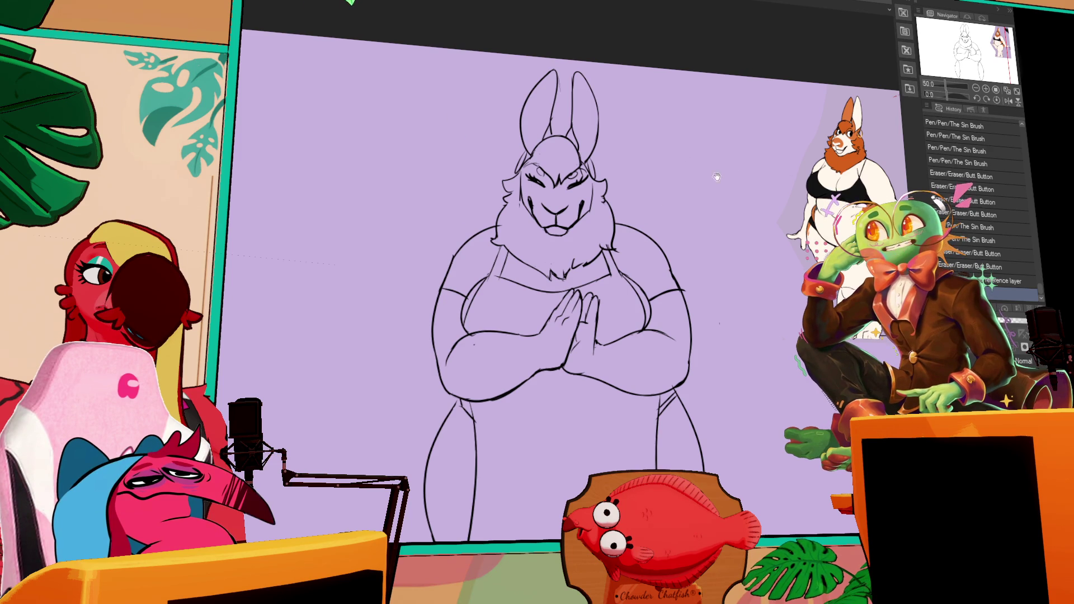
- Redraw a longer stroke on the lower left leg and retry the lower right leg diagonal
{"action": "mouse_move", "coordinate": [481, 414]}
{"action": "left_mouse_down"}
{"action": "mouse_move", "coordinate": [534, 472]}
{"action": "mouse_move", "coordinate": [518, 462]}
{"action": "left_mouse_up"}
{"action": "key", "text": "ctrl+z"}
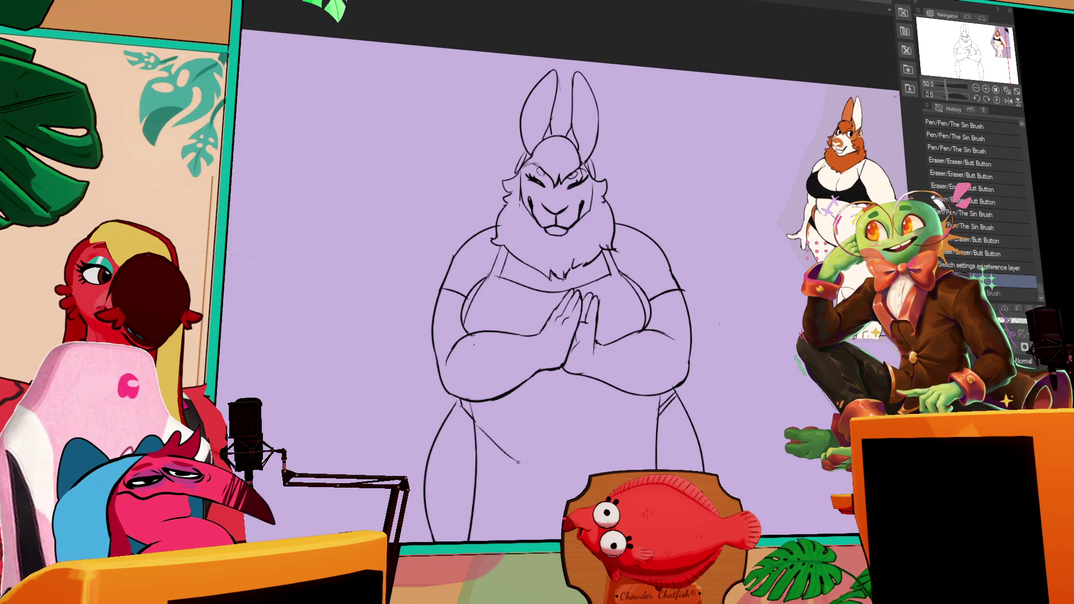
{"action": "key", "text": "ctrl+z"}
{"action": "left_click_drag", "start_coordinate": [476, 425], "coordinate": [535, 479]}
{"action": "left_click_drag", "start_coordinate": [602, 460], "coordinate": [648, 428]}
{"action": "key", "text": "ctrl+z"}
{"action": "left_click_drag", "start_coordinate": [650, 349], "coordinate": [651, 355]}
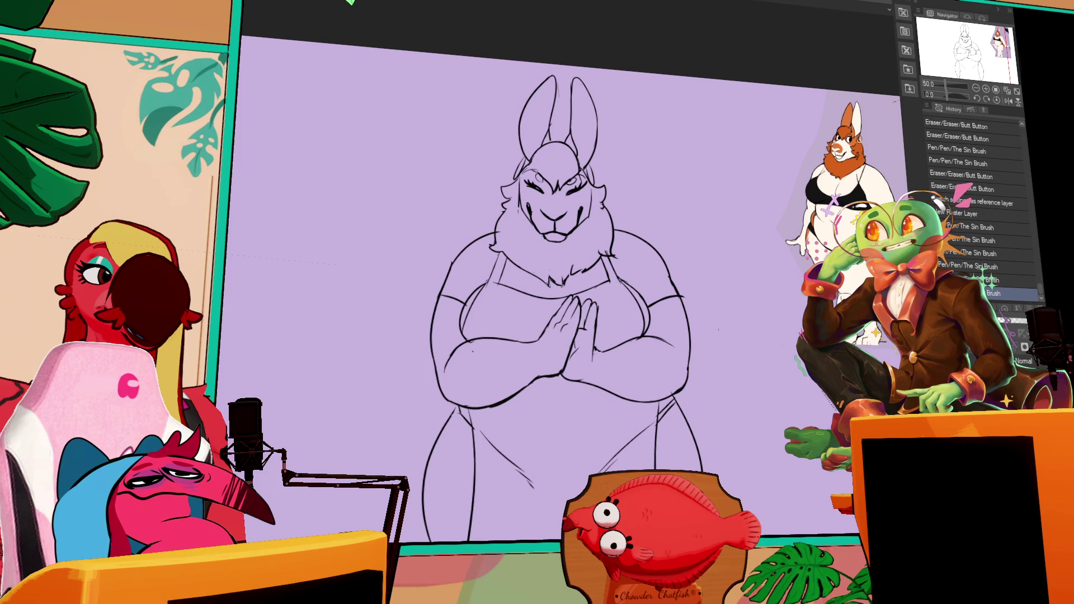
- Erase marks near the face, step back in History, and lasso-fill the whole rabbit silhouette cream
{"action": "left_click_drag", "start_coordinate": [540, 184], "coordinate": [577, 214]}
{"action": "left_click", "coordinate": [975, 255]}
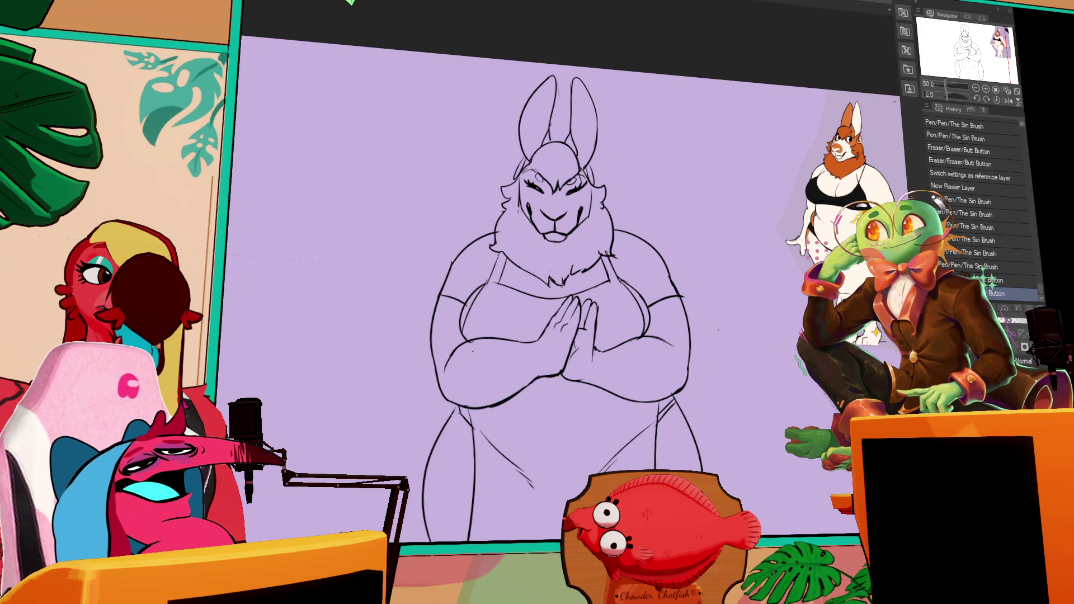
{"action": "mouse_move", "coordinate": [678, 166]}
{"action": "left_mouse_down"}
{"action": "mouse_move", "coordinate": [744, 493]}
{"action": "mouse_move", "coordinate": [392, 503]}
{"action": "mouse_move", "coordinate": [420, 336]}
{"action": "left_mouse_up"}
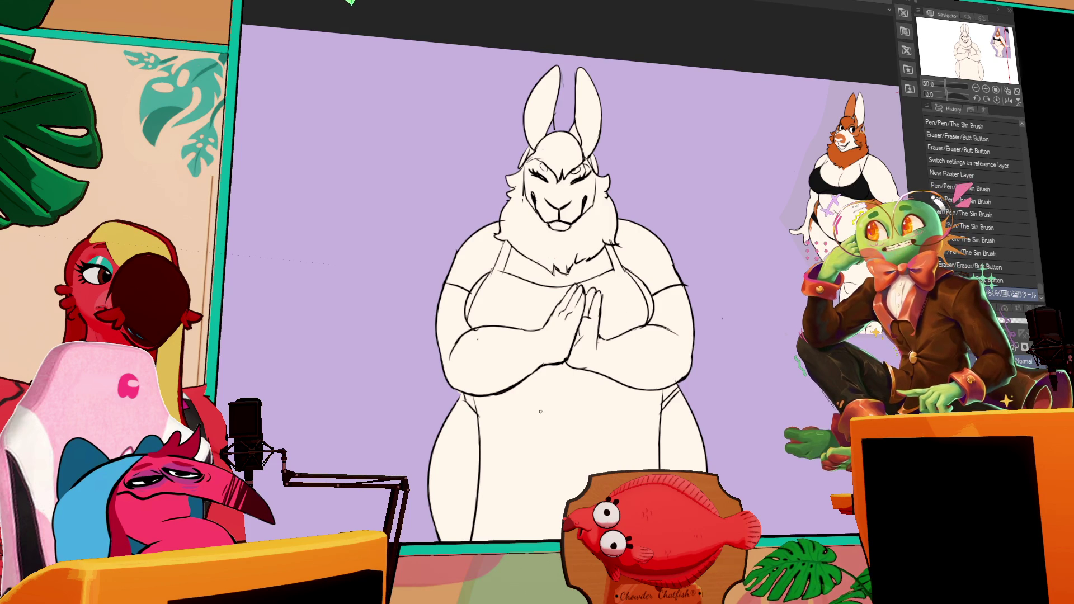
- Draw inner-thigh lines on both legs, redo the right one, and touch up lines near the face
{"action": "mouse_move", "coordinate": [505, 426]}
{"action": "left_mouse_down"}
{"action": "mouse_move", "coordinate": [551, 479]}
{"action": "mouse_move", "coordinate": [628, 430]}
{"action": "left_mouse_up"}
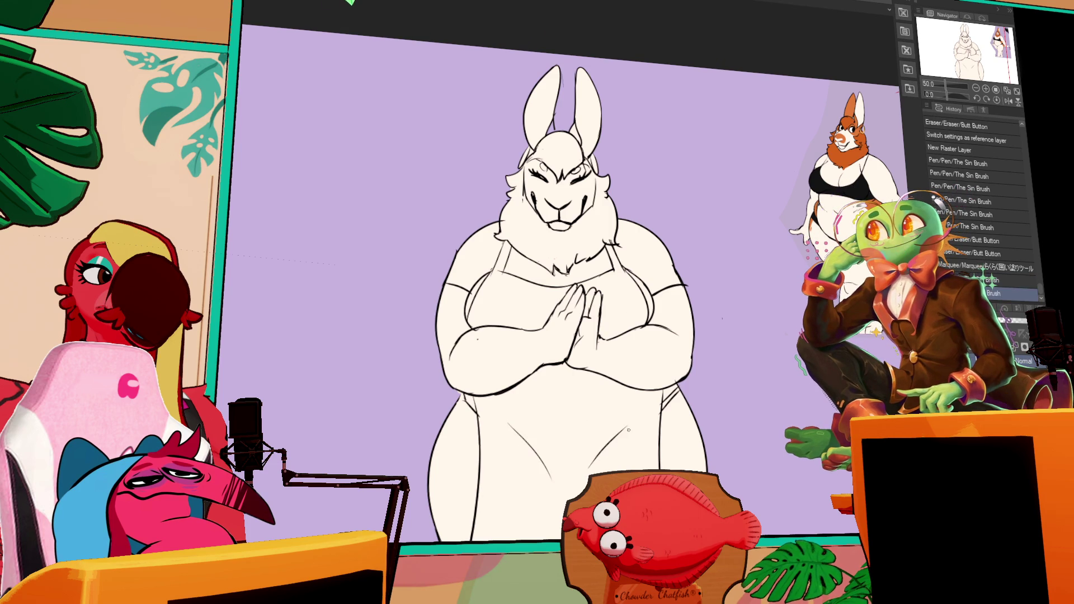
{"action": "key", "text": "ctrl+z"}
{"action": "left_click_drag", "start_coordinate": [587, 473], "coordinate": [638, 415]}
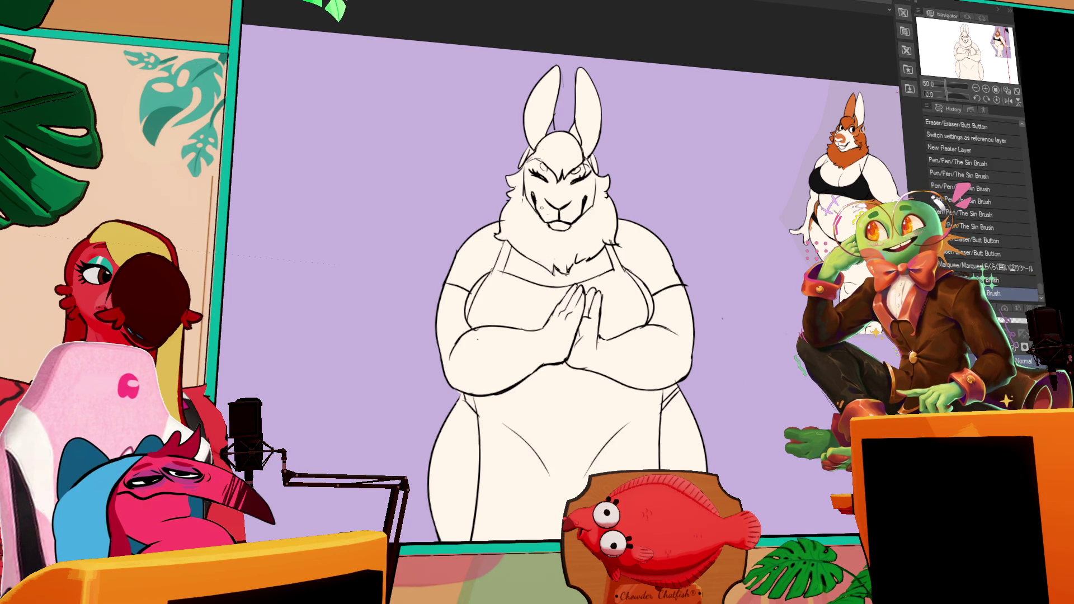
{"action": "left_click_drag", "start_coordinate": [523, 193], "coordinate": [529, 198]}
{"action": "left_click_drag", "start_coordinate": [612, 206], "coordinate": [604, 203]}
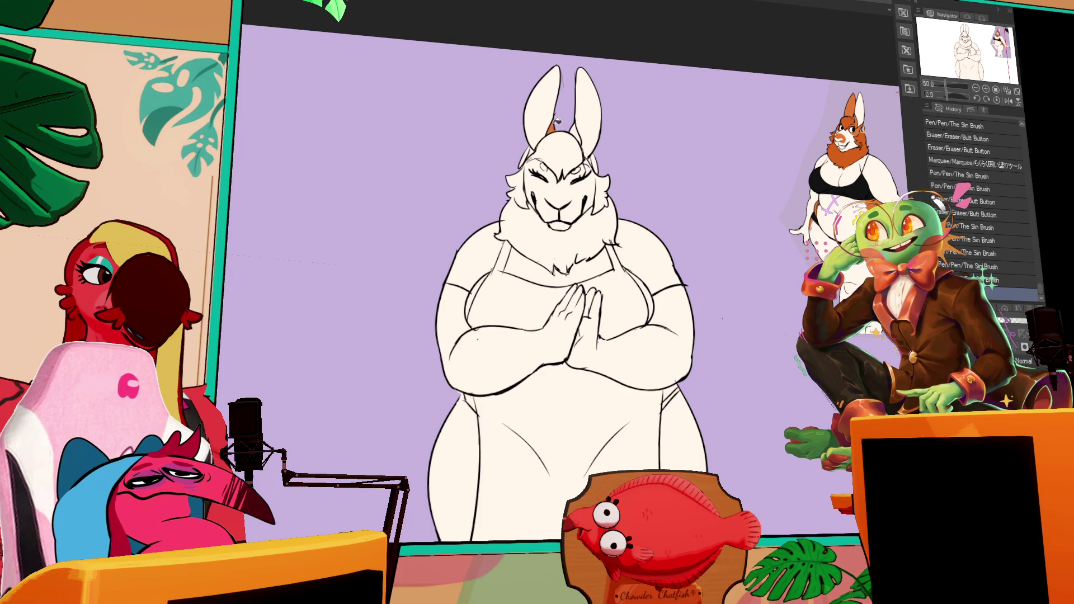
- Fill the inner ears and forelock orange-brown
{"action": "left_click", "coordinate": [575, 135]}
{"action": "left_click", "coordinate": [590, 110]}
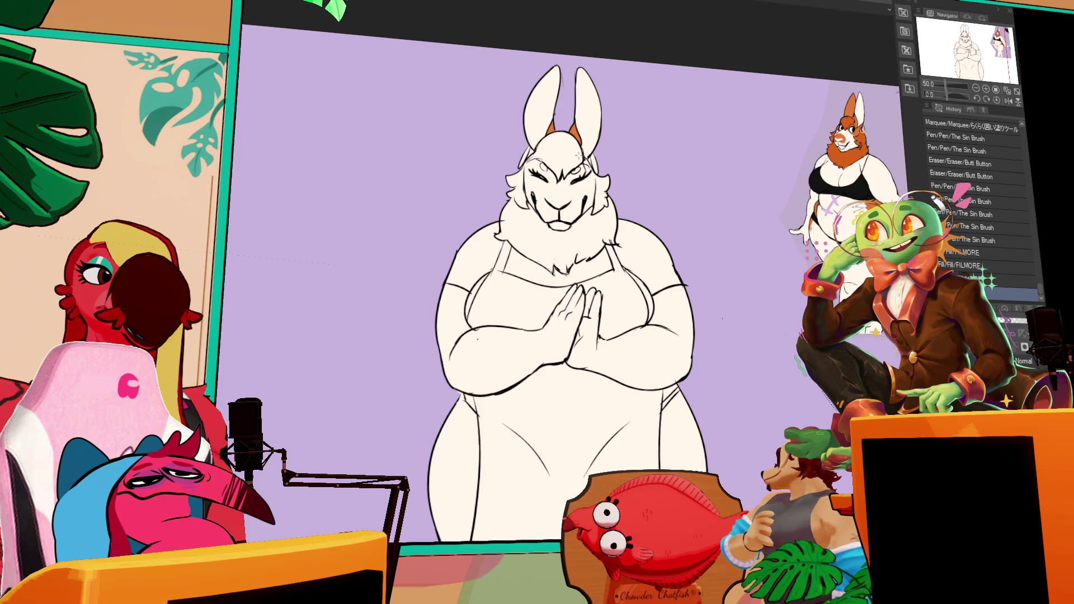
{"action": "left_click", "coordinate": [560, 148]}
{"action": "left_click", "coordinate": [574, 140]}
{"action": "left_click", "coordinate": [537, 158]}
{"action": "left_click", "coordinate": [522, 181]}
{"action": "left_click_drag", "start_coordinate": [529, 161], "coordinate": [521, 182]}
{"action": "key", "text": "ctrl+z"}
{"action": "key", "text": "ctrl+z"}
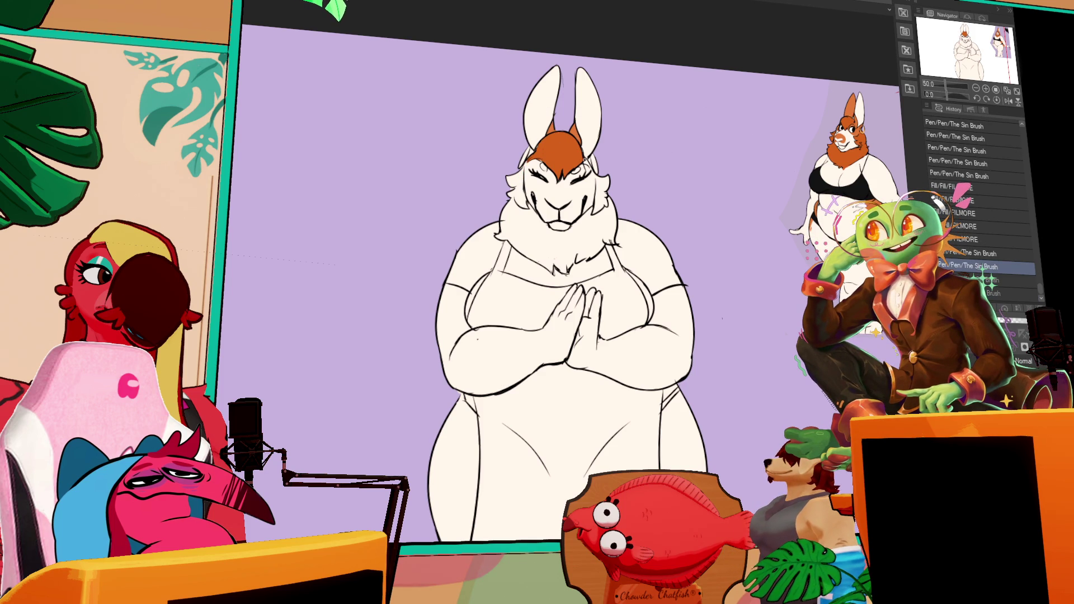
- Fill the side hair, beard and chest ruff orange-brown
{"action": "left_click", "coordinate": [597, 158]}
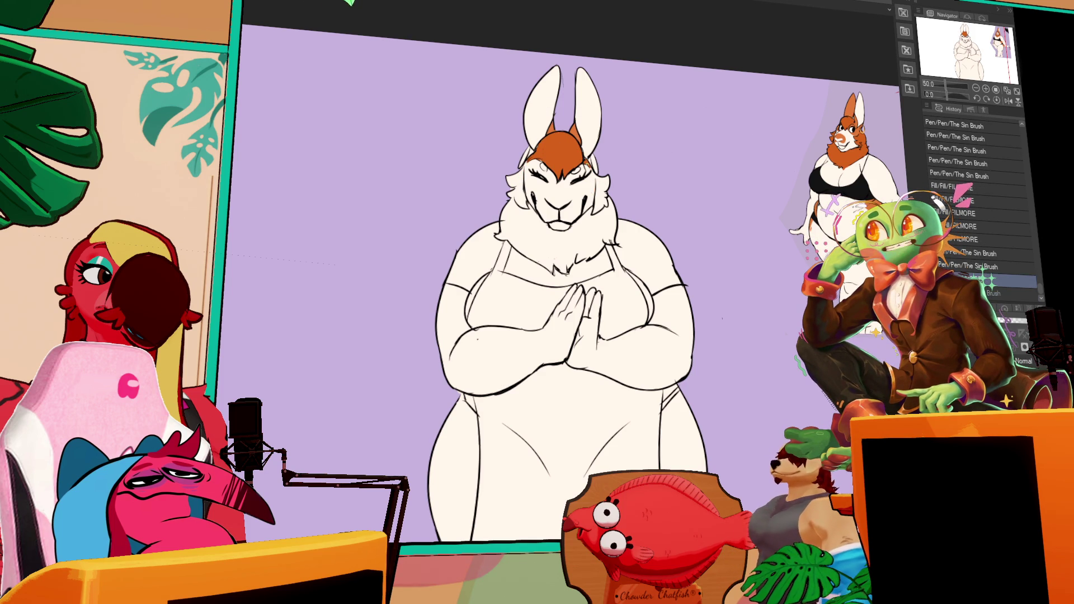
{"action": "left_click", "coordinate": [602, 194]}
{"action": "left_click", "coordinate": [605, 179]}
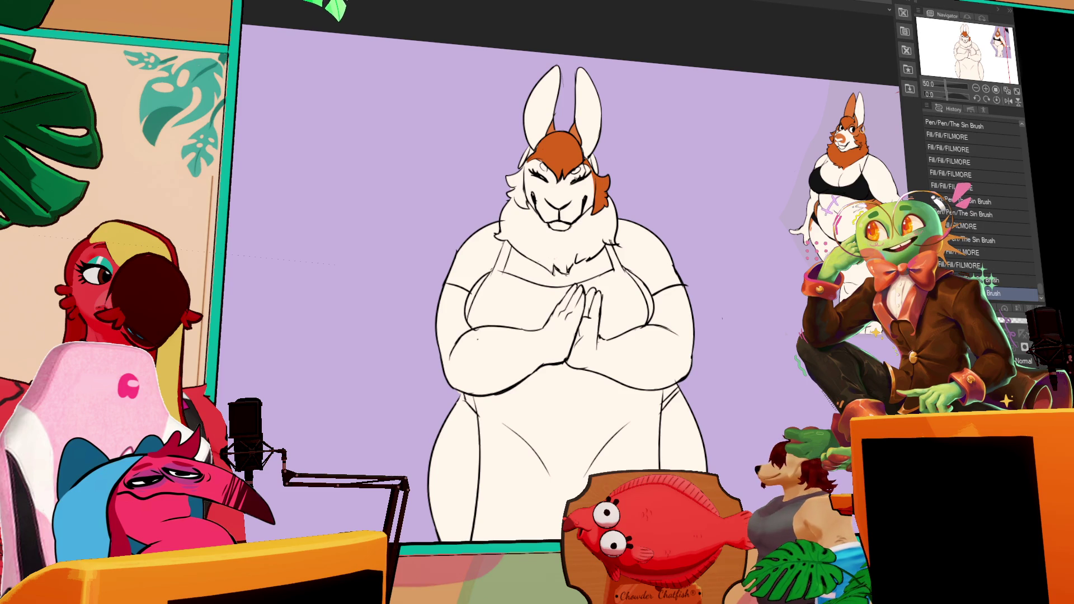
{"action": "left_click", "coordinate": [521, 195]}
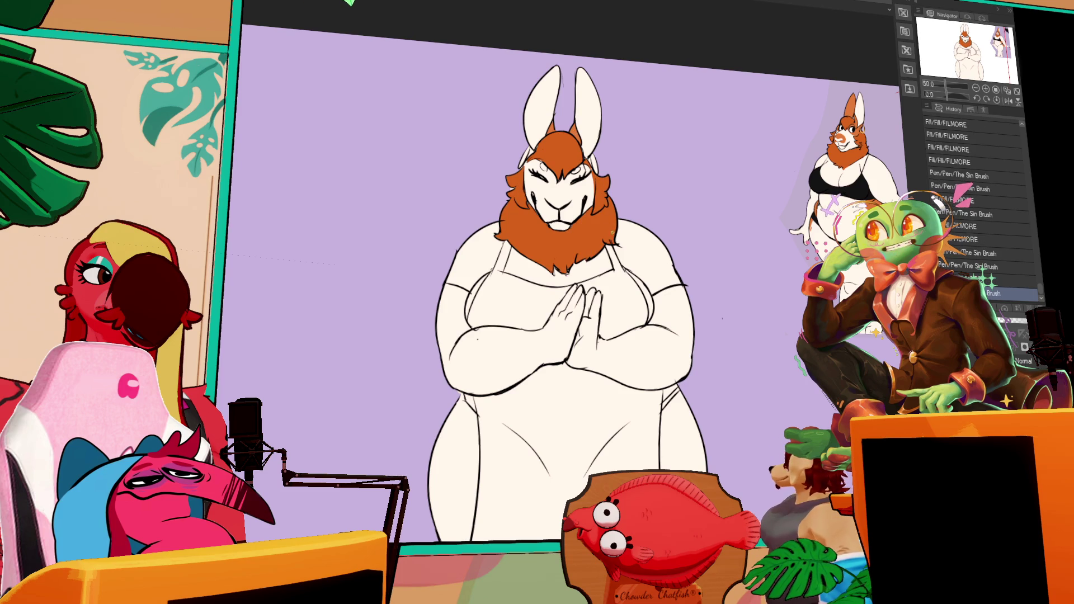
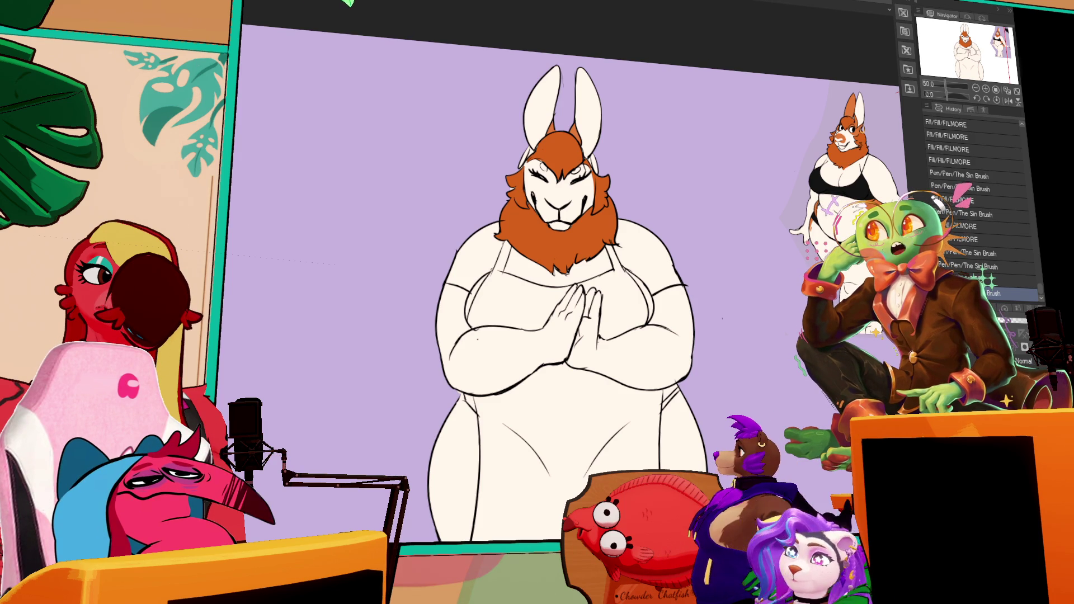
- Revert the llama to an earlier fill state after glancing at the character lineup
{"action": "left_click", "coordinate": [980, 200]}
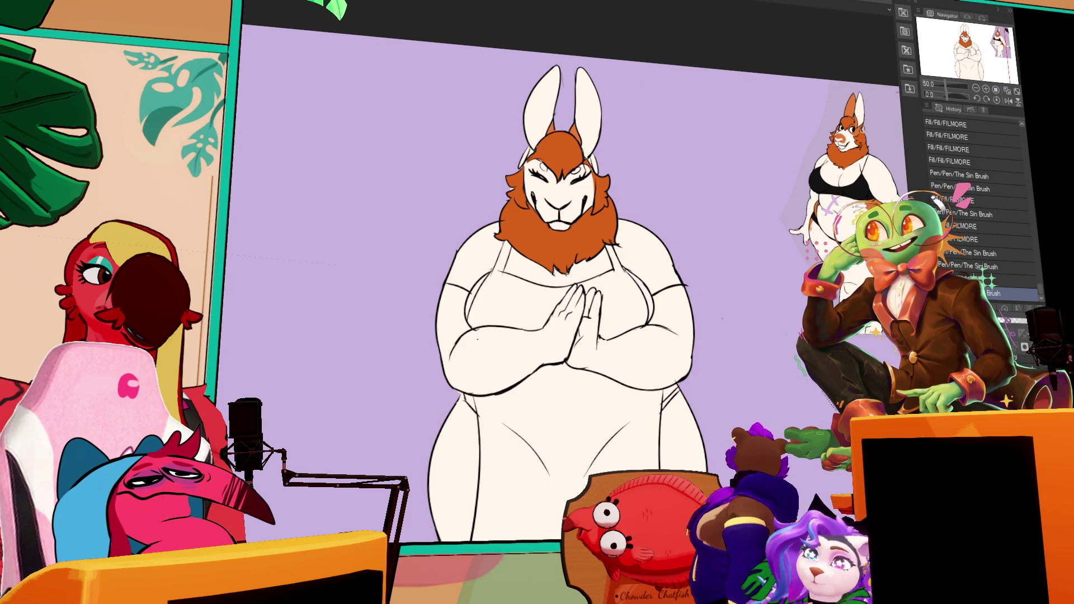
{"action": "key", "text": "ctrl+Tab"}
{"action": "key", "text": "ctrl+plus"}
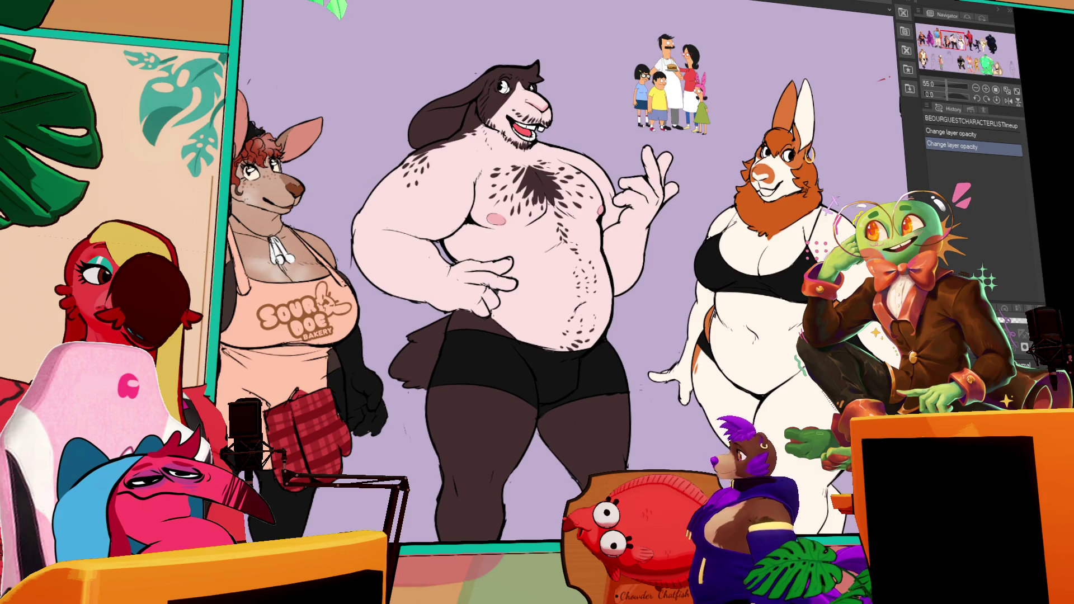
{"action": "key", "text": "ctrl+Tab"}
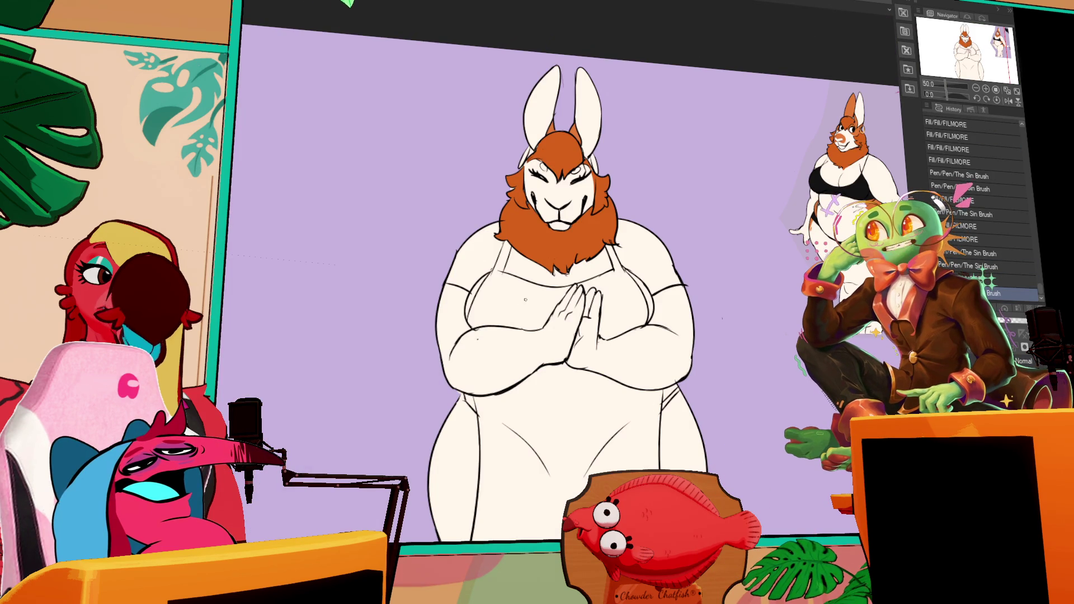
- Redraw the pen line along the apron strap
{"action": "left_click", "coordinate": [491, 264]}
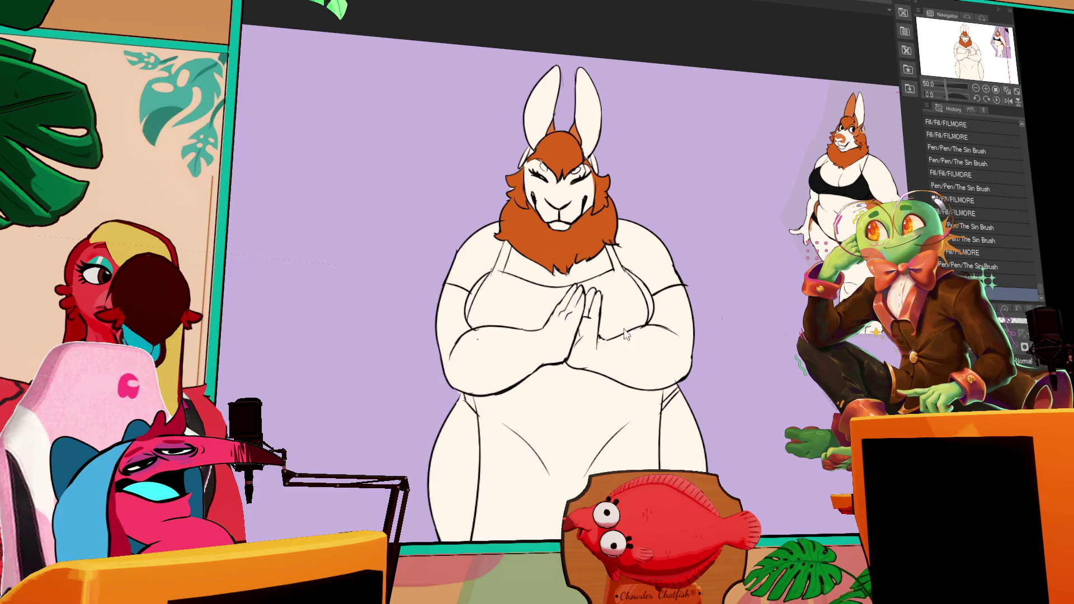
{"action": "key", "text": "ctrl+z"}
{"action": "key", "text": "ctrl+z"}
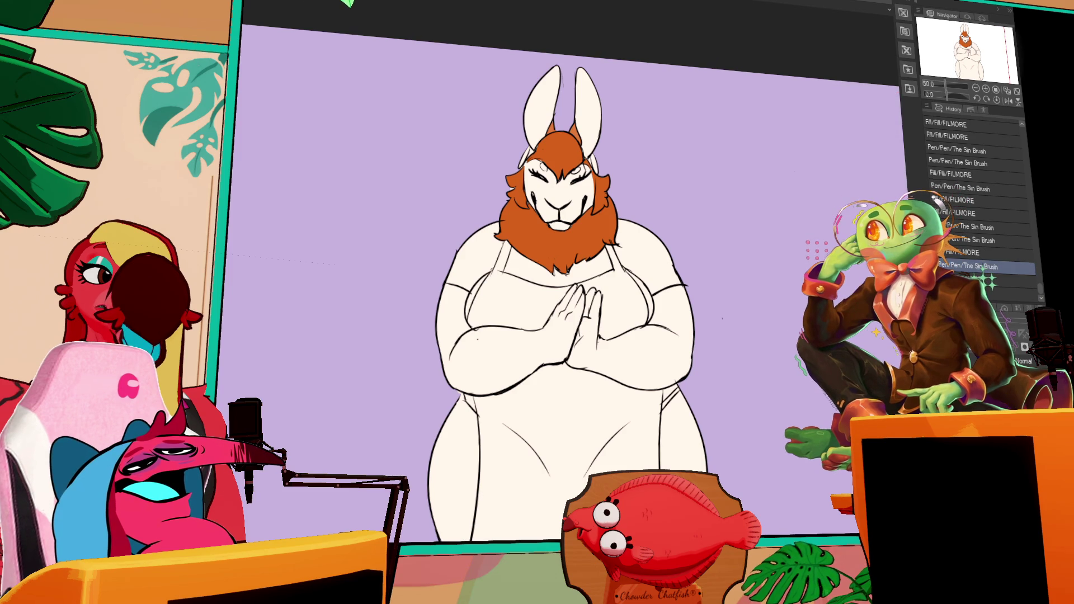
{"action": "left_click", "coordinate": [481, 275]}
{"action": "left_click", "coordinate": [482, 280]}
{"action": "left_click", "coordinate": [488, 270]}
- Fill the shirt white at the right shoulder and chest
{"action": "left_click", "coordinate": [642, 258]}
{"action": "left_click", "coordinate": [660, 292]}
{"action": "left_click", "coordinate": [622, 290]}
{"action": "left_click", "coordinate": [624, 298]}
{"action": "left_click", "coordinate": [579, 280]}
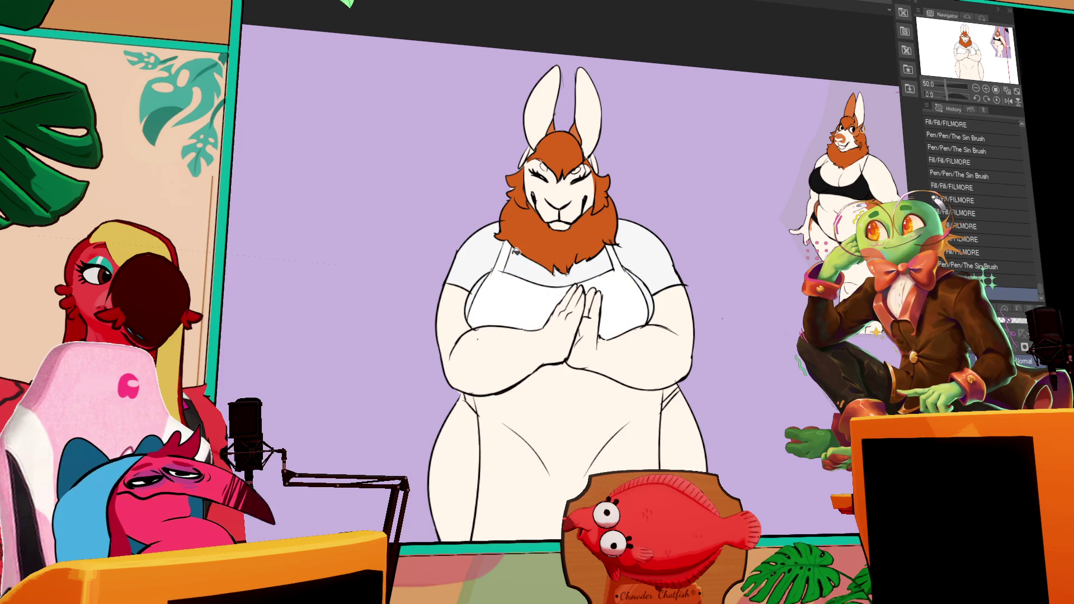
- Fill the apron white and the seat beside it grey
{"action": "left_click", "coordinate": [673, 345]}
{"action": "left_click", "coordinate": [684, 364]}
{"action": "left_click", "coordinate": [491, 367]}
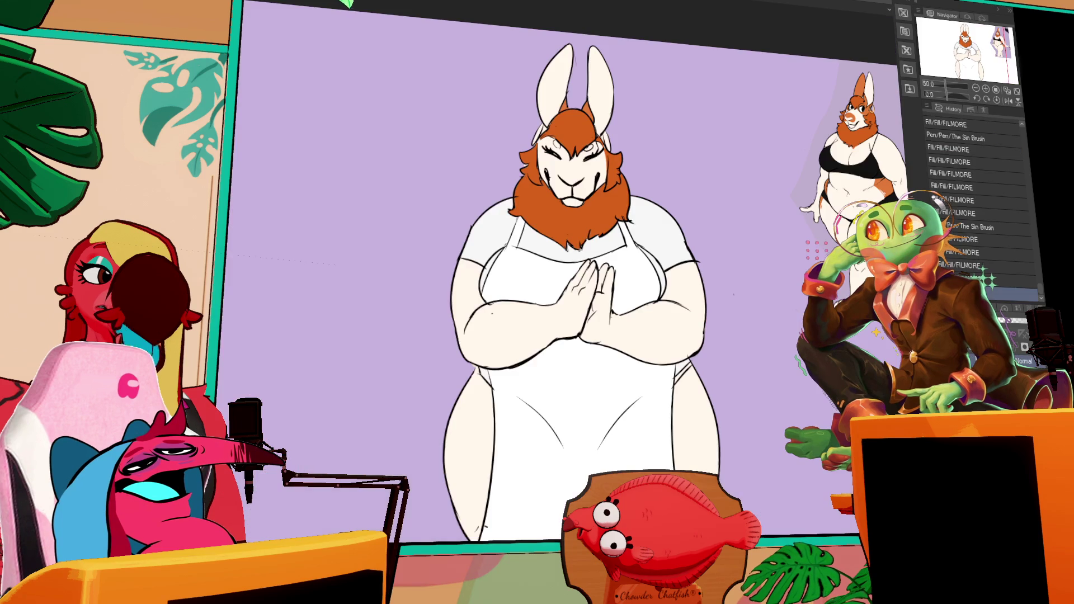
{"action": "left_click", "coordinate": [704, 415]}
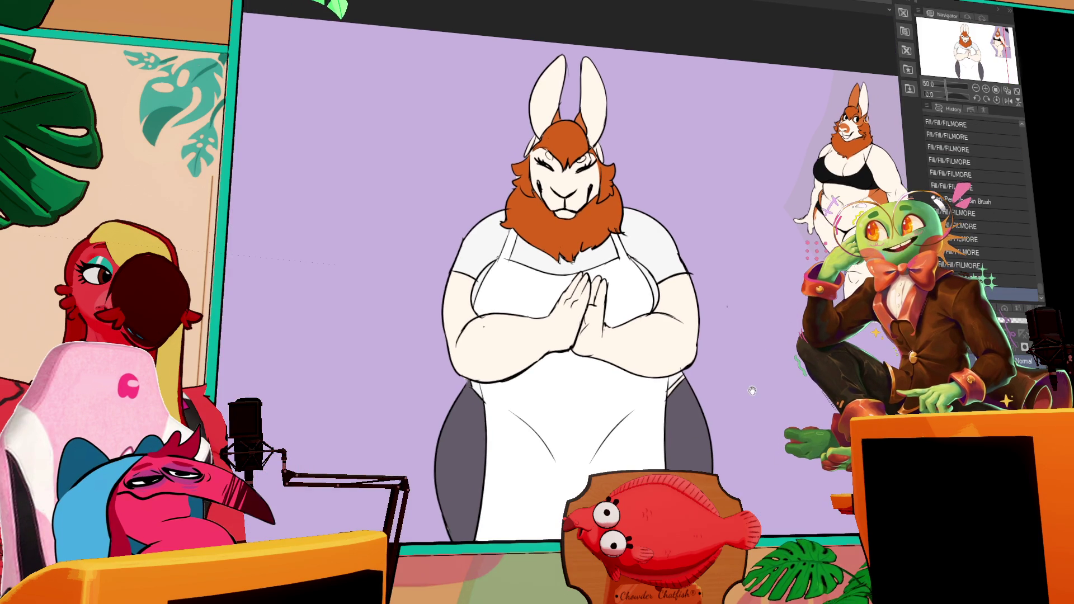
- Draw dark lines at the mouth and fill the nose pink
{"action": "mouse_move", "coordinate": [550, 181]}
{"action": "left_mouse_down"}
{"action": "mouse_move", "coordinate": [568, 192]}
{"action": "mouse_move", "coordinate": [559, 185]}
{"action": "left_mouse_up"}
{"action": "left_click", "coordinate": [569, 189]}
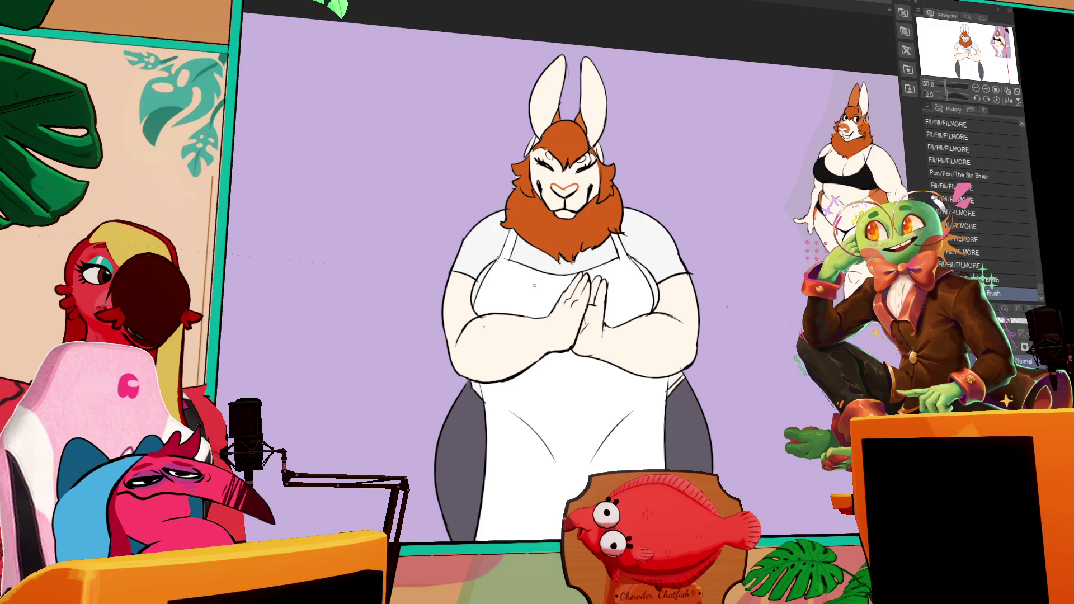
{"action": "left_click_drag", "start_coordinate": [542, 185], "coordinate": [554, 194]}
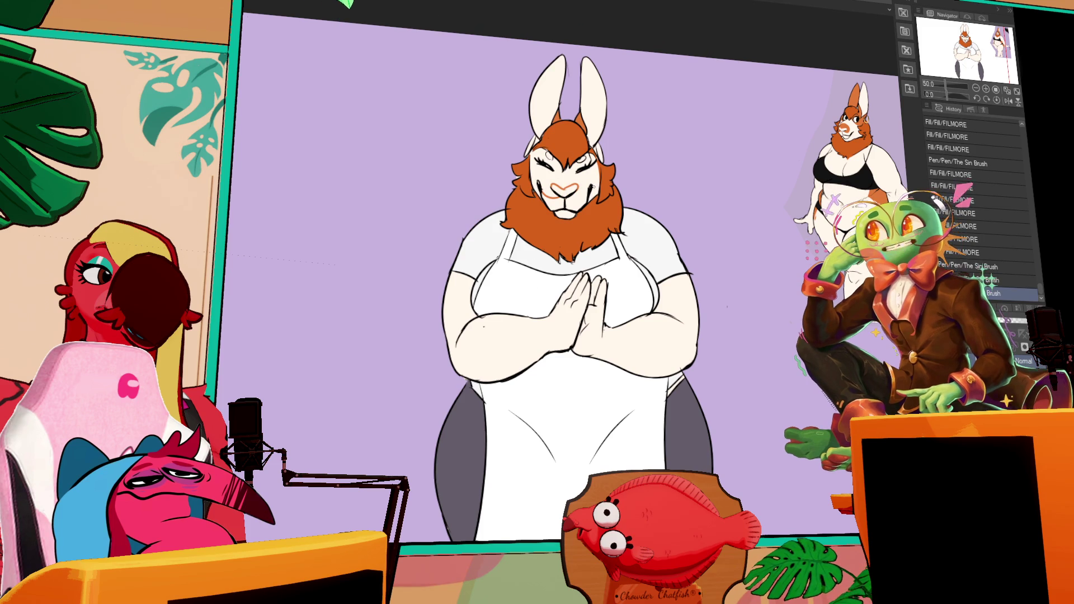
{"action": "key", "text": "ctrl+z"}
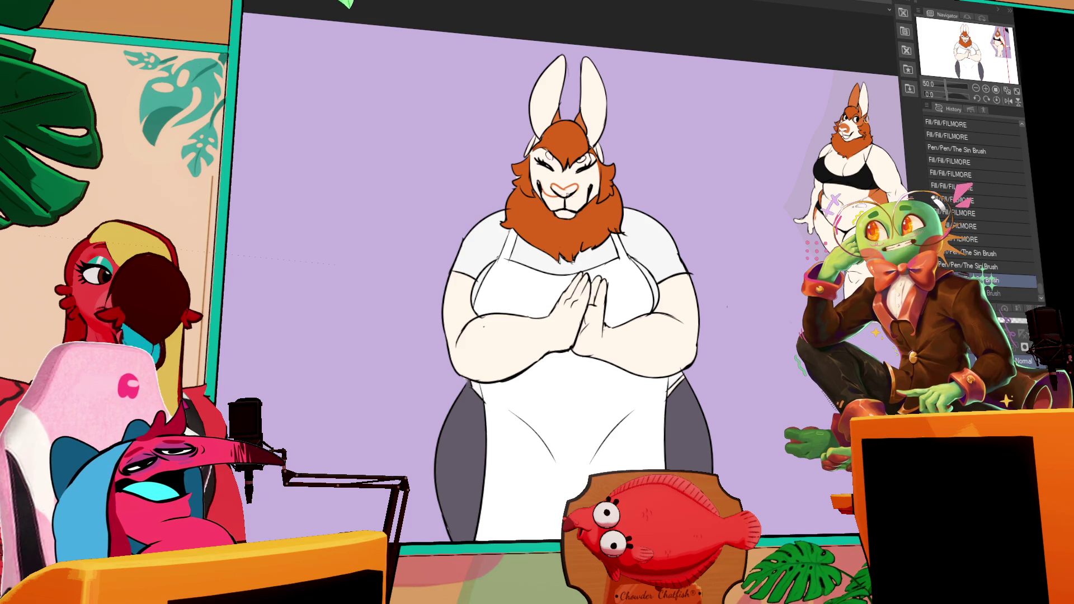
{"action": "key", "text": "ctrl+y"}
- Compare an alternative mouth stroke with and without it, then fill the muzzle orange
{"action": "left_click_drag", "start_coordinate": [545, 178], "coordinate": [579, 185]}
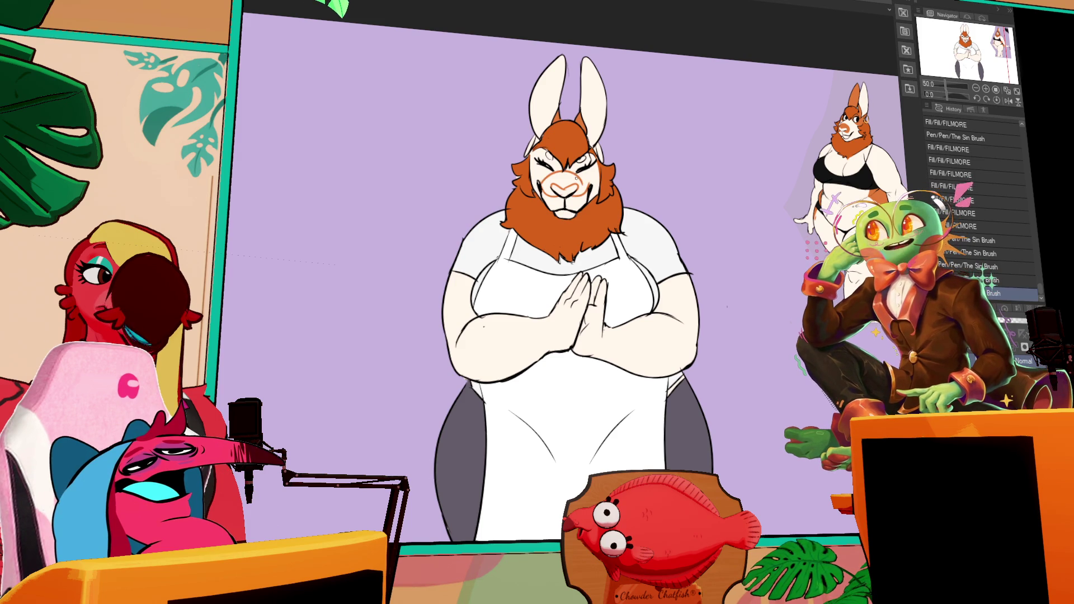
{"action": "key", "text": "ctrl+z"}
{"action": "key", "text": "ctrl+y"}
{"action": "key", "text": "ctrl+z"}
{"action": "key", "text": "ctrl+y"}
{"action": "key", "text": "ctrl+z"}
{"action": "key", "text": "ctrl+y"}
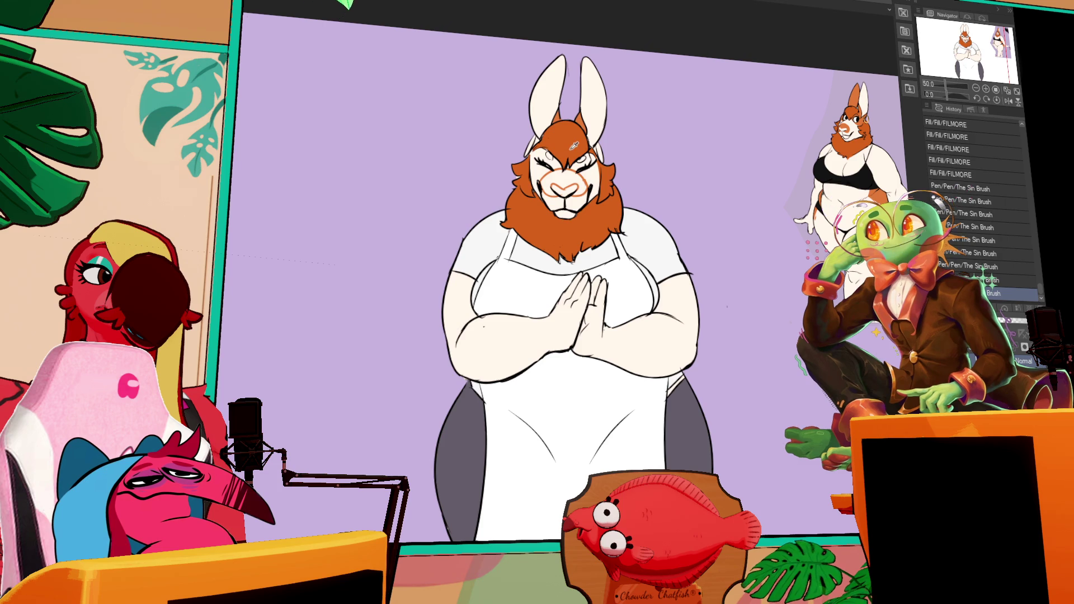
{"action": "left_click", "coordinate": [564, 170]}
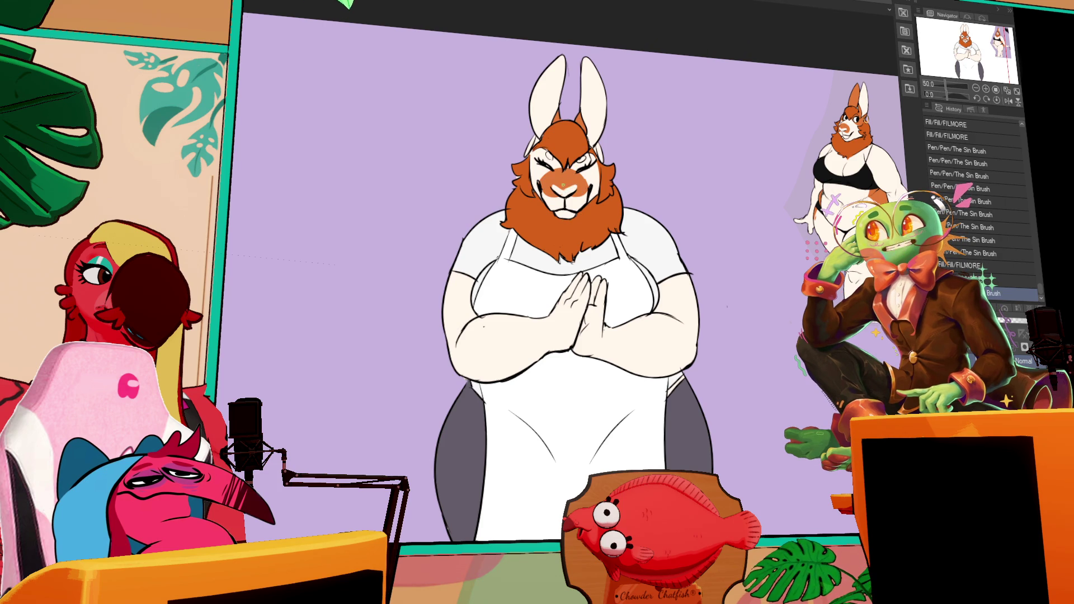
- Touch up the line beside the nose, then reposition the canvas view
{"action": "left_click_drag", "start_coordinate": [558, 189], "coordinate": [568, 188]}
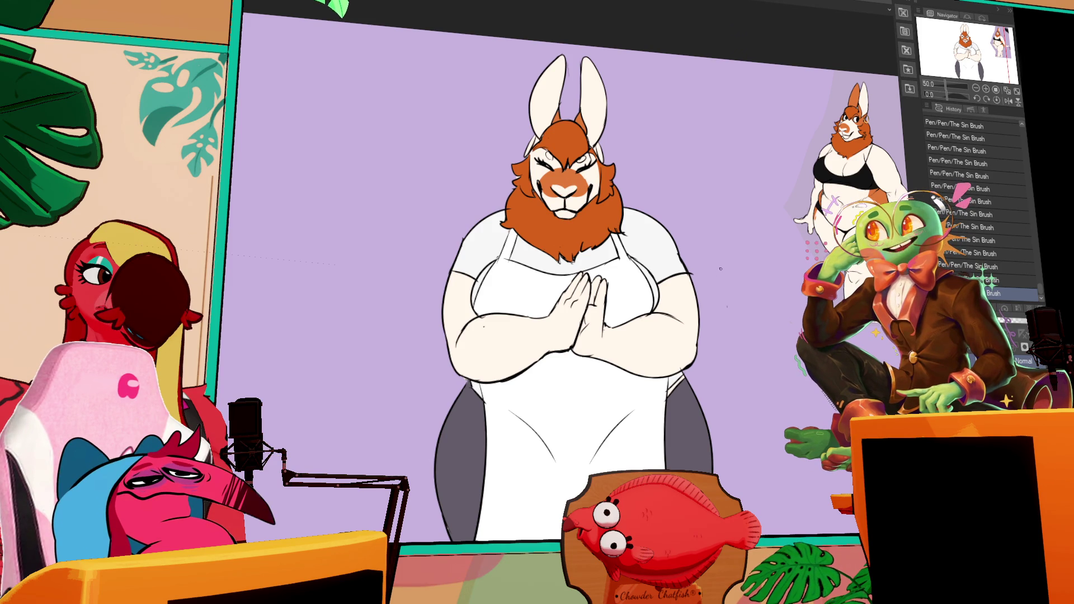
{"action": "left_click_drag", "start_coordinate": [718, 270], "coordinate": [786, 250]}
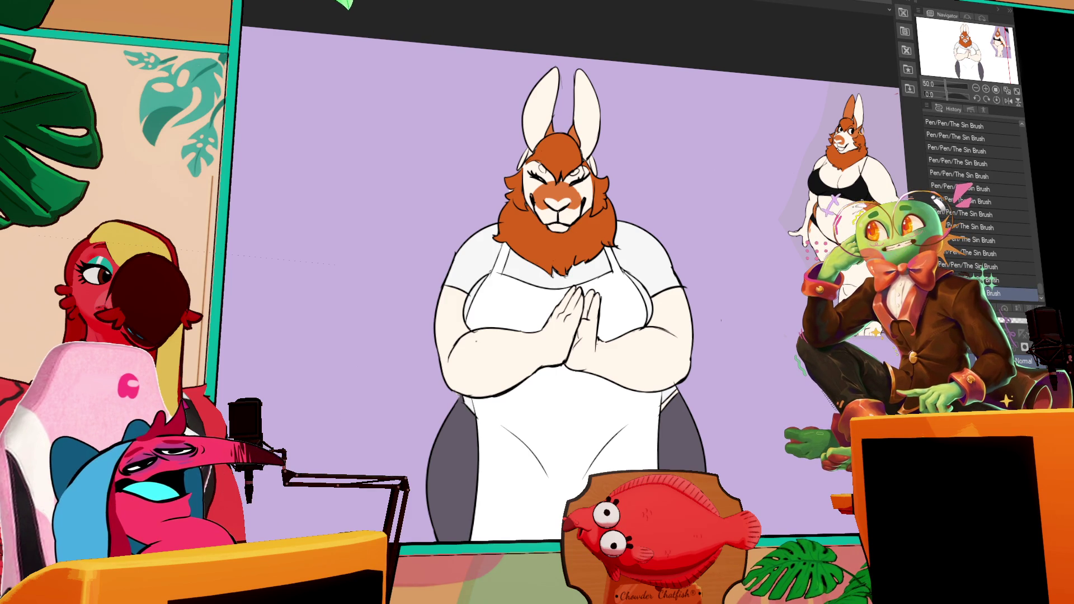
{"action": "left_click_drag", "start_coordinate": [567, 231], "coordinate": [567, 221]}
{"action": "left_click_drag", "start_coordinate": [892, 195], "coordinate": [902, 183]}
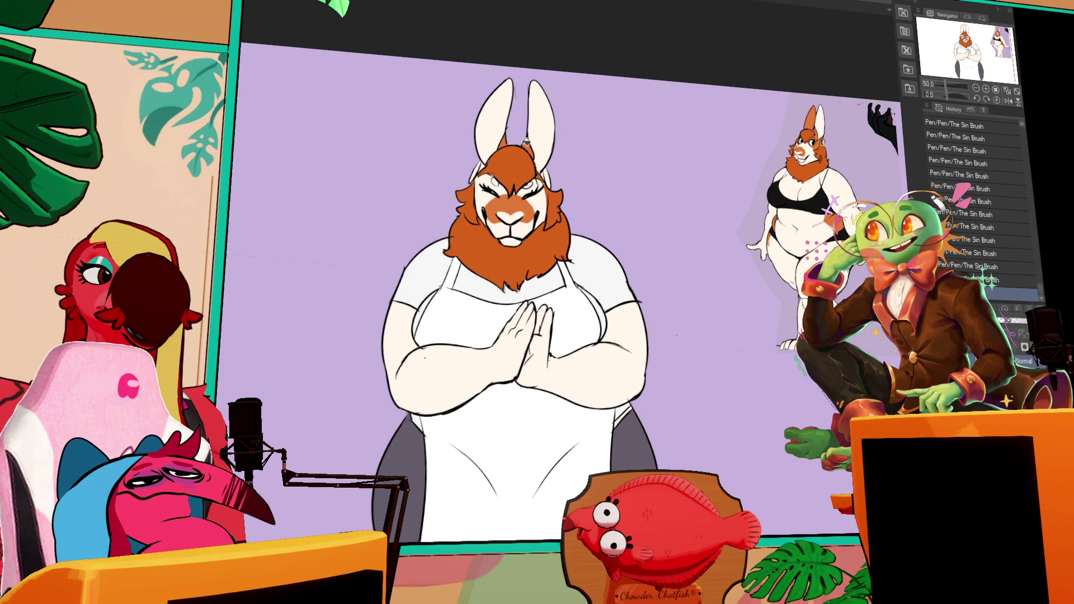
- Undo the last stroke and draw small strokes around the eyes
{"action": "key", "text": "ctrl+z"}
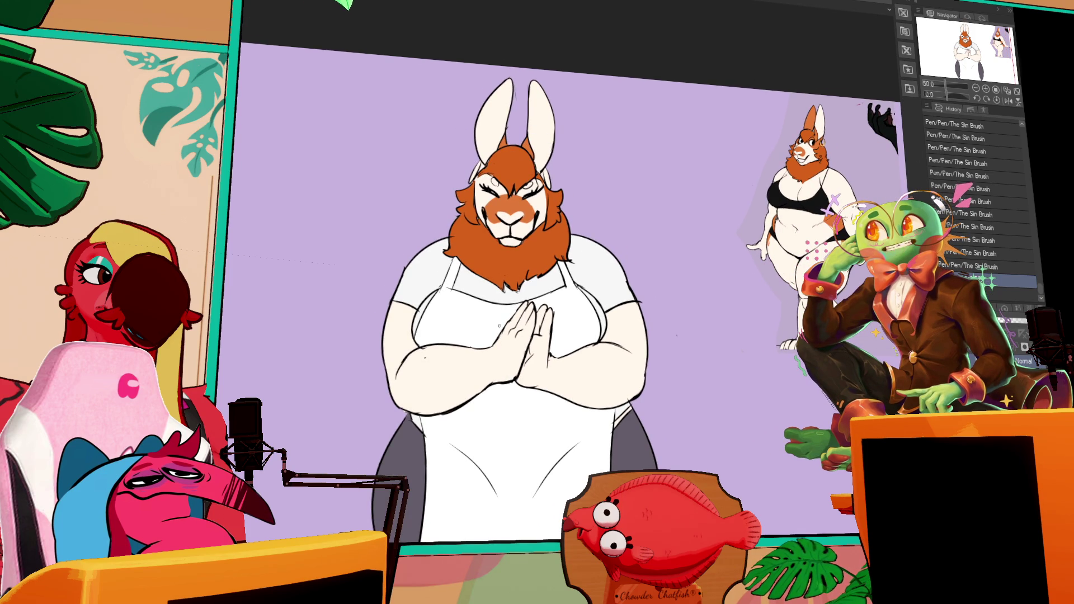
{"action": "left_click", "coordinate": [486, 197]}
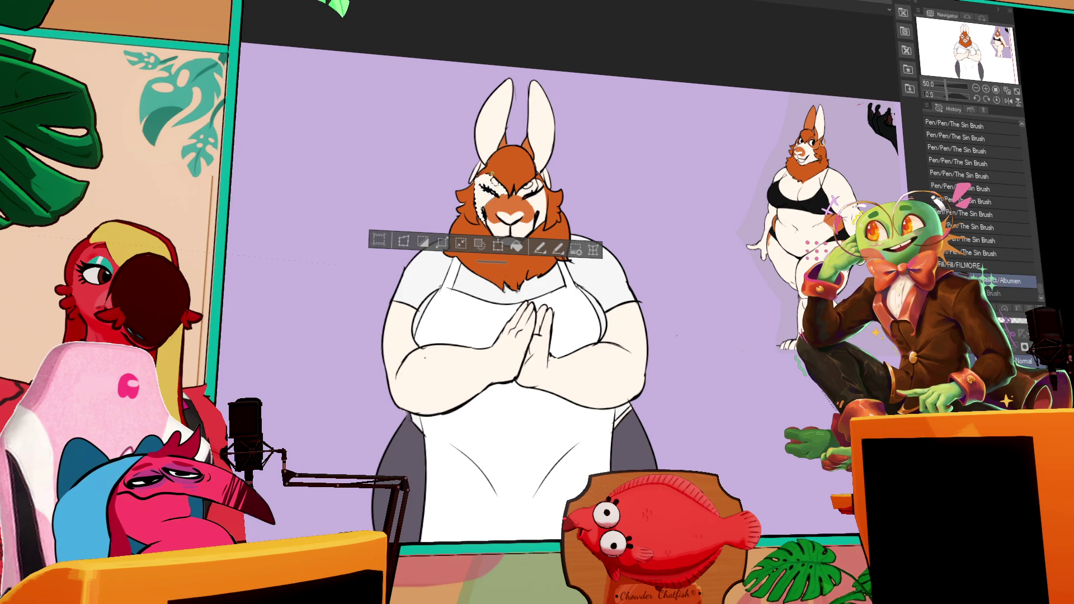
{"action": "key", "text": "ctrl+d"}
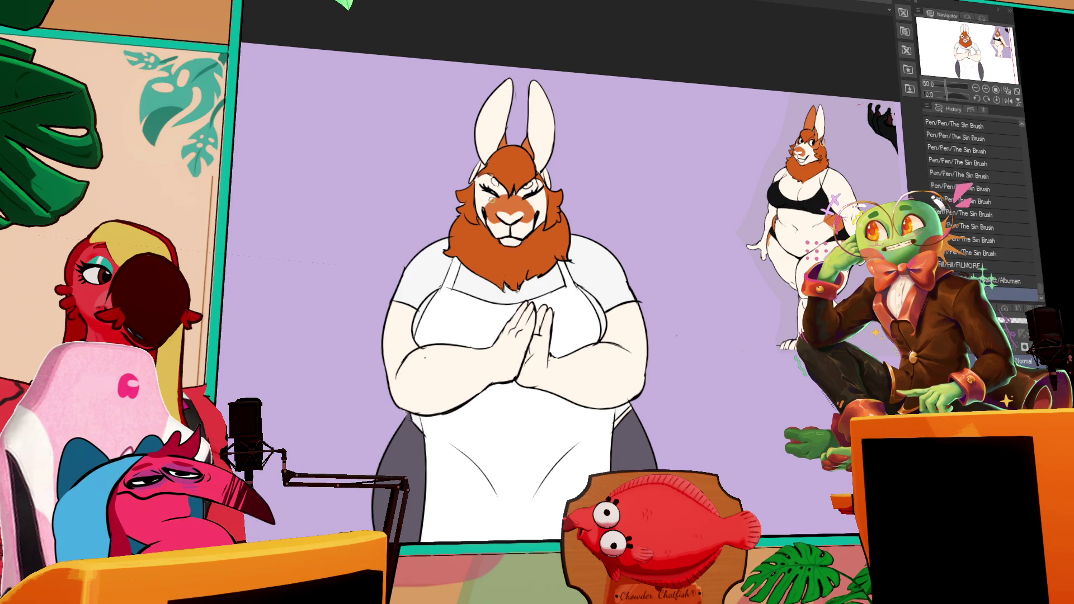
{"action": "mouse_move", "coordinate": [506, 192]}
{"action": "left_mouse_down"}
{"action": "mouse_move", "coordinate": [521, 189]}
{"action": "mouse_move", "coordinate": [522, 200]}
{"action": "left_mouse_up"}
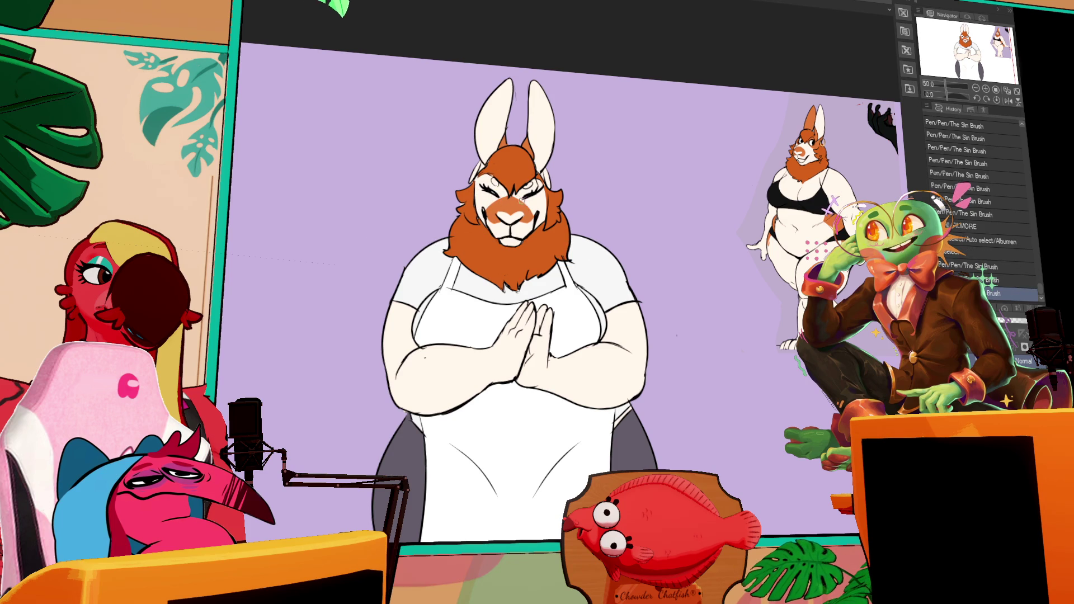
- Paint white markings inside the auto-selected left and right eye areas
{"action": "left_click", "coordinate": [495, 191]}
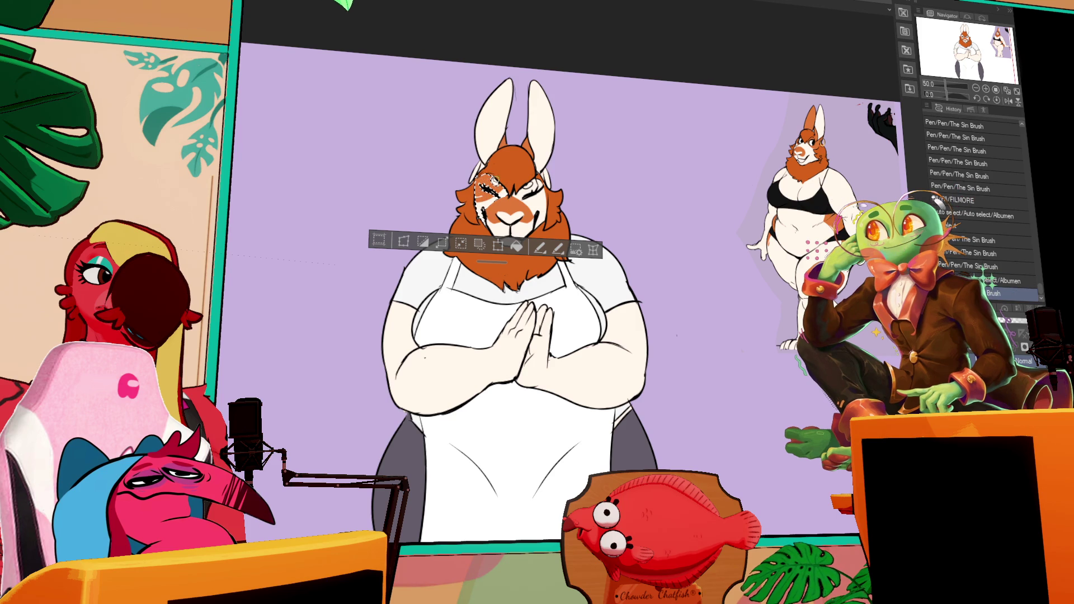
{"action": "mouse_move", "coordinate": [494, 192]}
{"action": "left_mouse_down"}
{"action": "mouse_move", "coordinate": [538, 212]}
{"action": "mouse_move", "coordinate": [538, 202]}
{"action": "left_mouse_up"}
{"action": "left_click", "coordinate": [532, 196]}
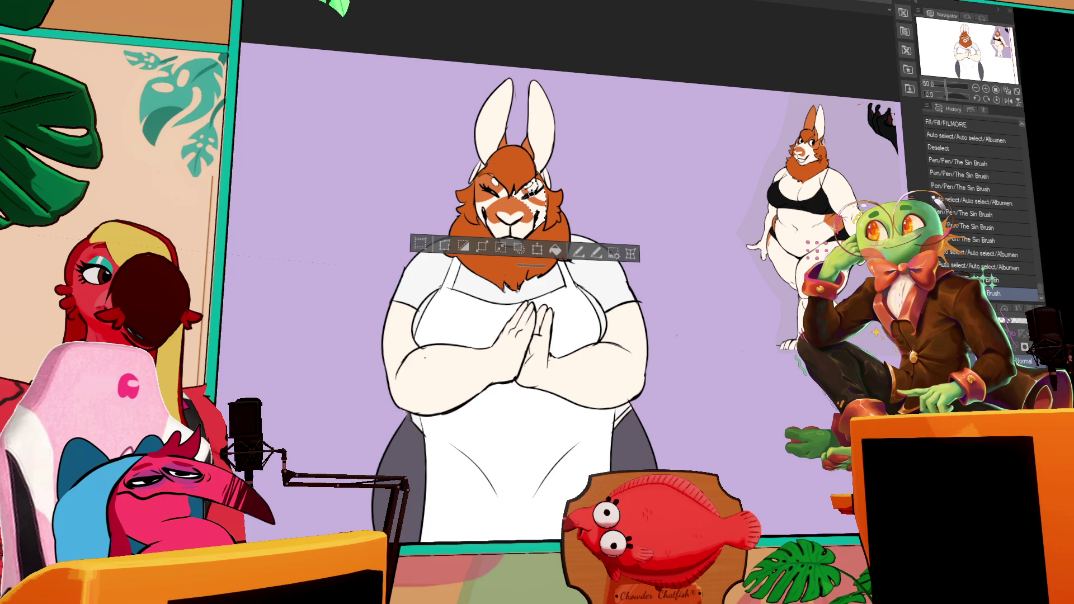
{"action": "key", "text": "ctrl+d"}
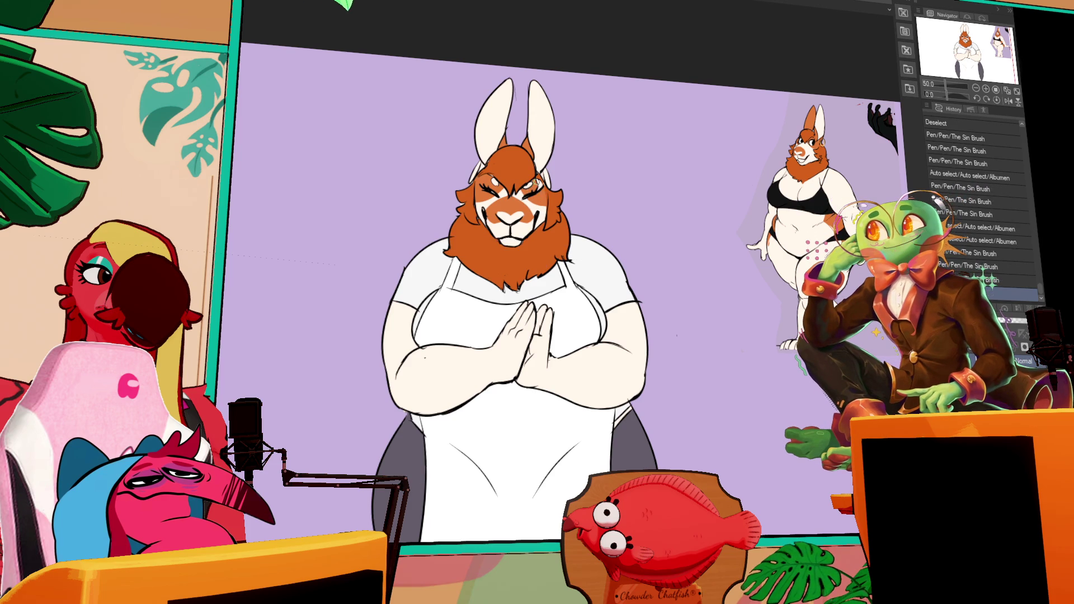
{"action": "left_click_drag", "start_coordinate": [536, 189], "coordinate": [498, 194]}
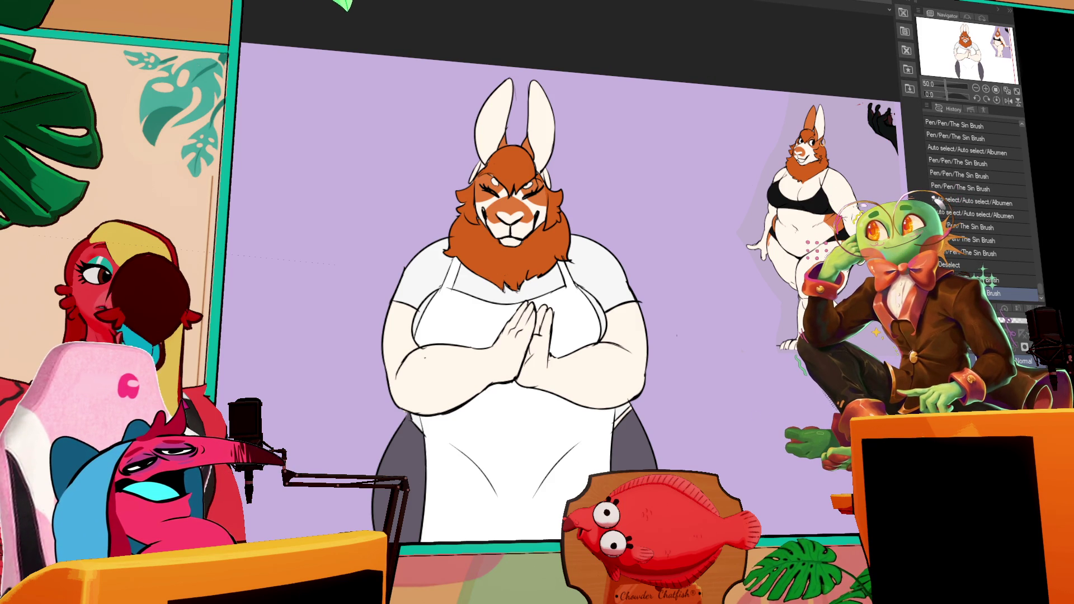
- Add a small mark beside the right eye
{"action": "left_click_drag", "start_coordinate": [563, 209], "coordinate": [568, 224]}
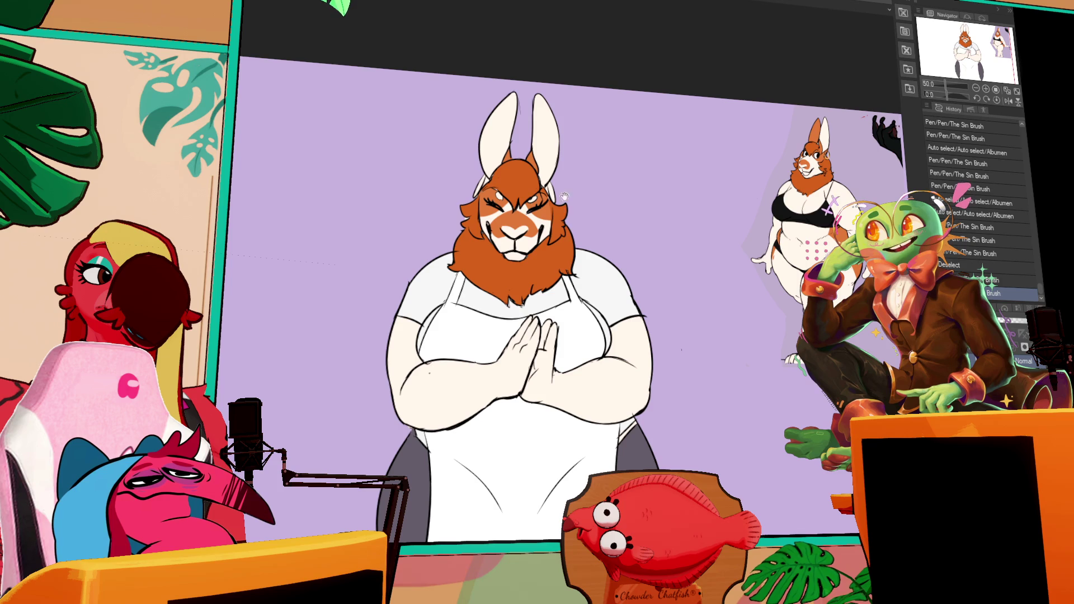
{"action": "left_click", "coordinate": [541, 215]}
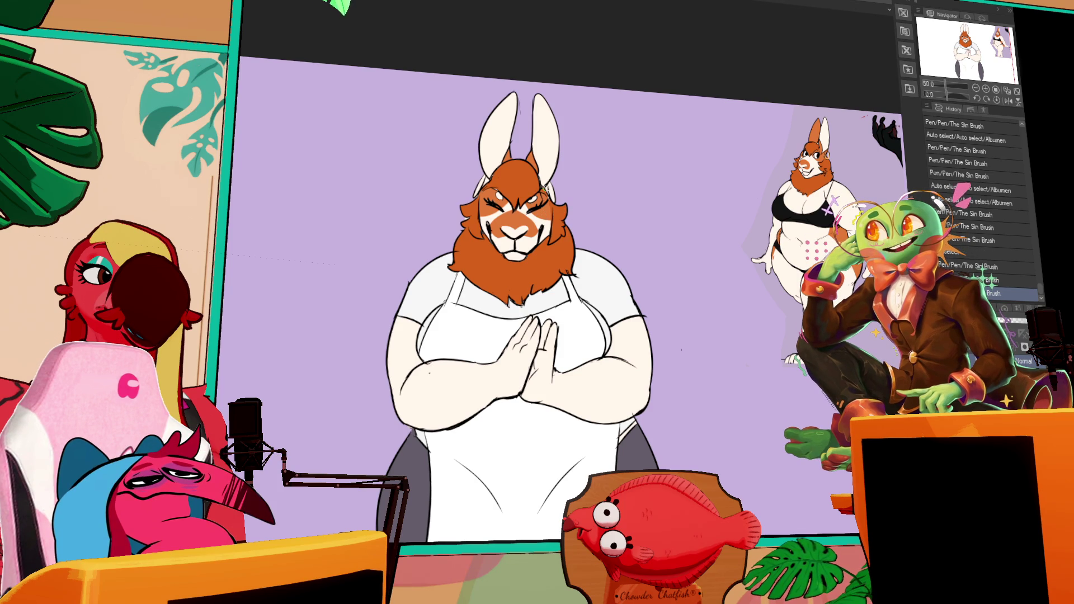
{"action": "left_click_drag", "start_coordinate": [524, 226], "coordinate": [522, 215]}
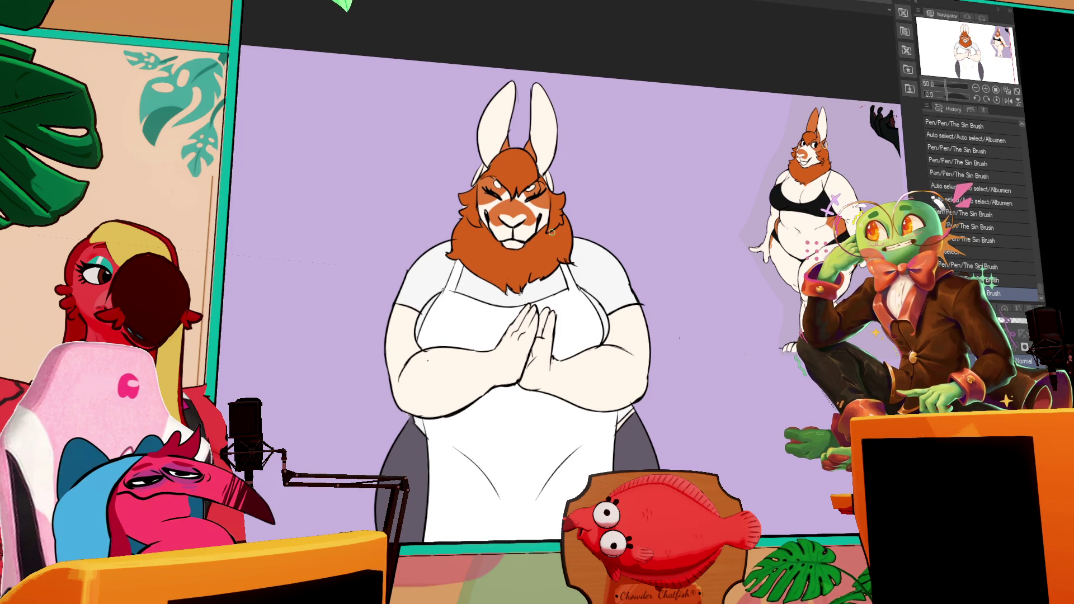
- Paint orange inside the selected left and right forearm and hand areas
{"action": "left_click", "coordinate": [476, 354]}
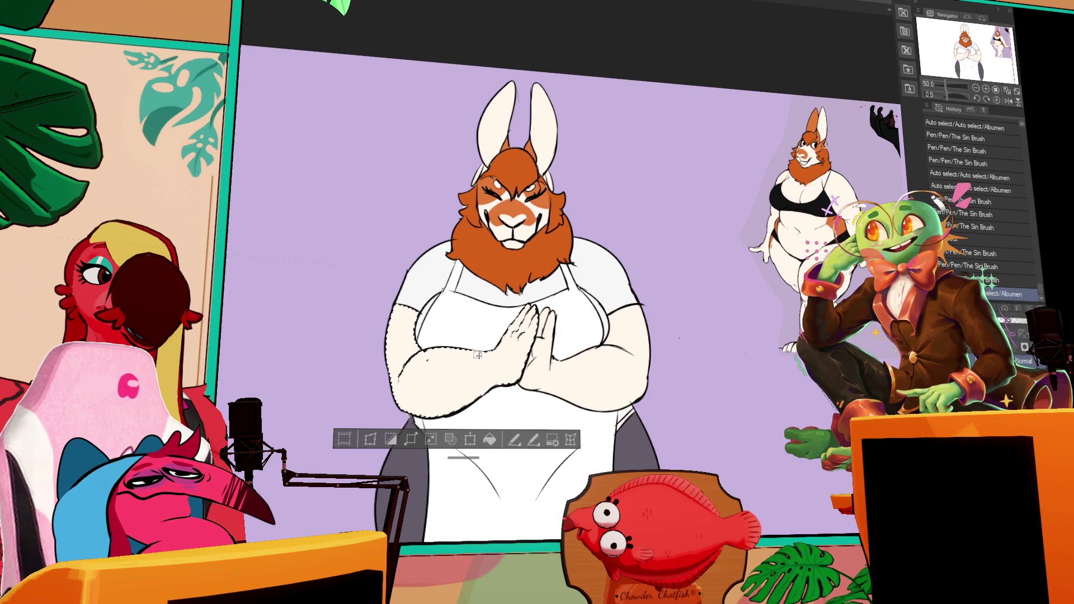
{"action": "left_click_drag", "start_coordinate": [455, 392], "coordinate": [502, 360]}
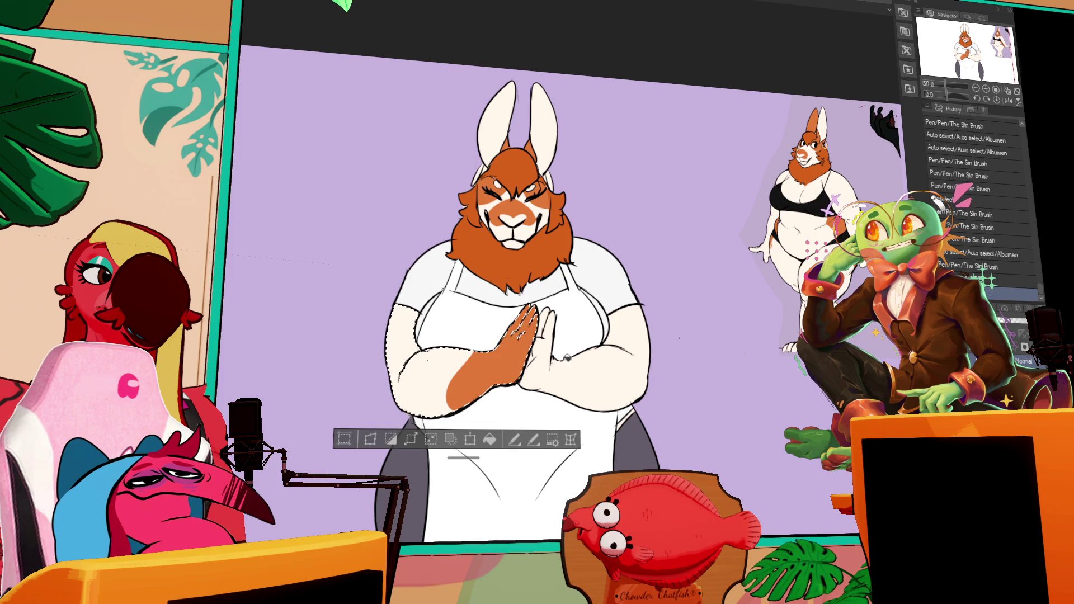
{"action": "key", "text": "ctrl+d"}
{"action": "left_click", "coordinate": [560, 358]}
{"action": "mouse_move", "coordinate": [574, 358]}
{"action": "left_mouse_down"}
{"action": "mouse_move", "coordinate": [598, 378]}
{"action": "mouse_move", "coordinate": [582, 392]}
{"action": "mouse_move", "coordinate": [543, 325]}
{"action": "left_mouse_up"}
{"action": "key", "text": "ctrl+d"}
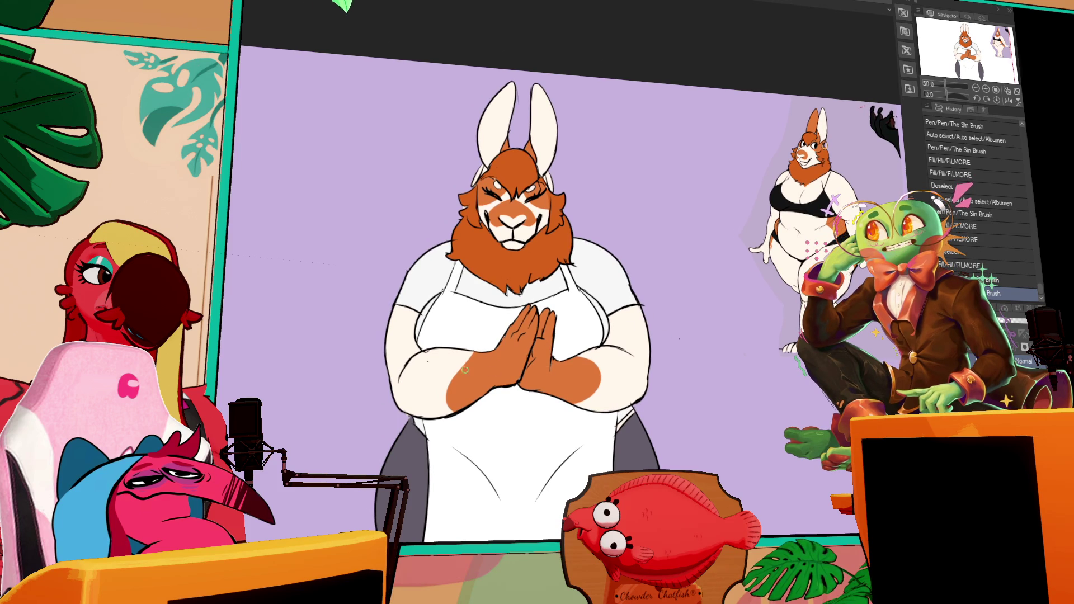
- Extend the orange shading over the reselected arm and both hands
{"action": "left_click_drag", "start_coordinate": [465, 359], "coordinate": [446, 406]}
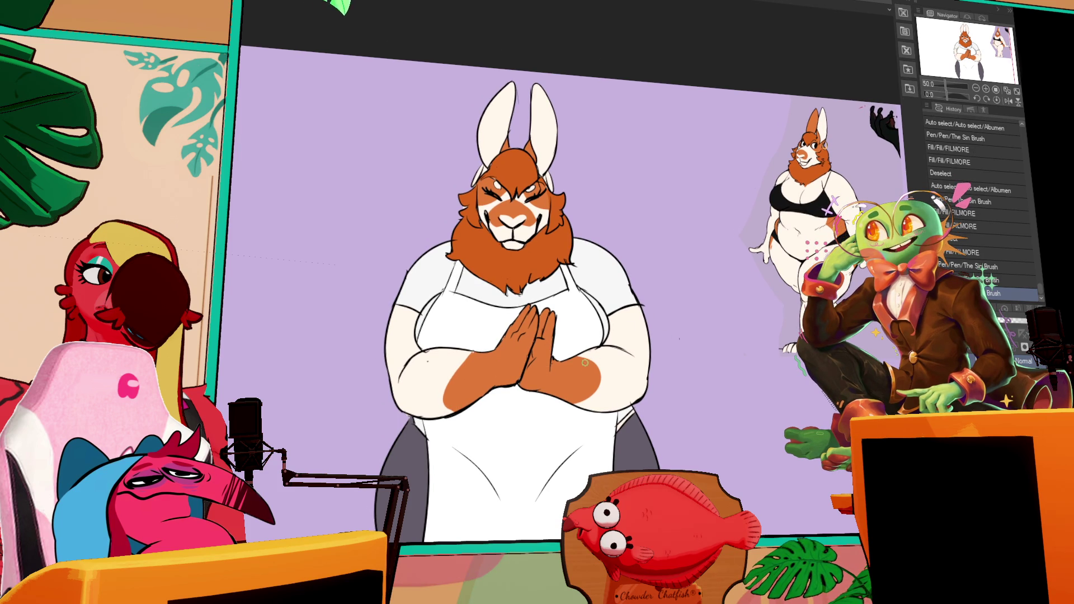
{"action": "left_click", "coordinate": [590, 396]}
{"action": "left_click", "coordinate": [576, 402], "text": "shift"}
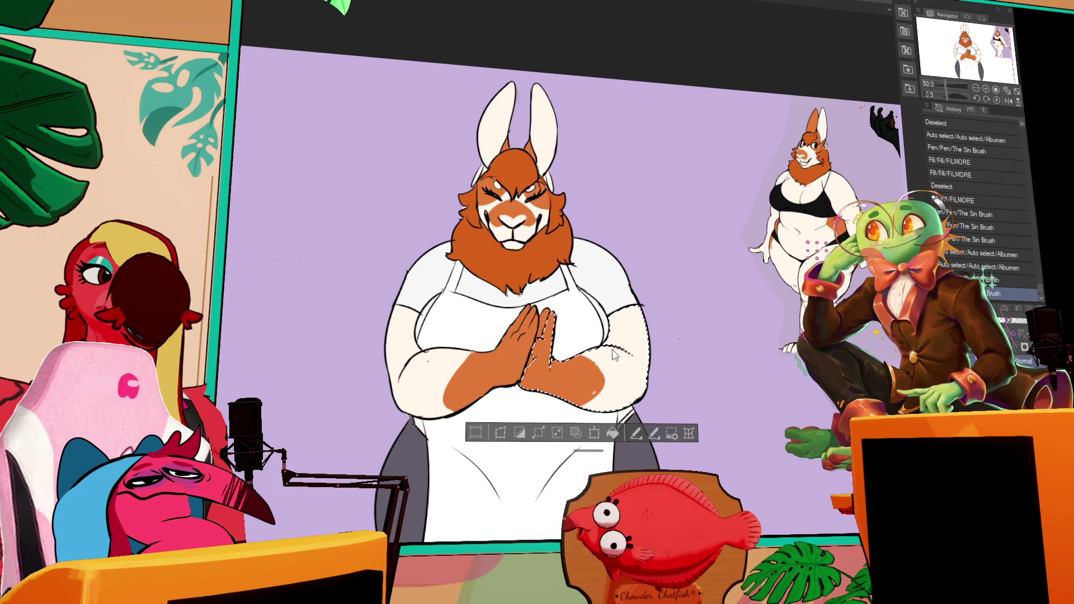
{"action": "left_click_drag", "start_coordinate": [576, 402], "coordinate": [612, 348]}
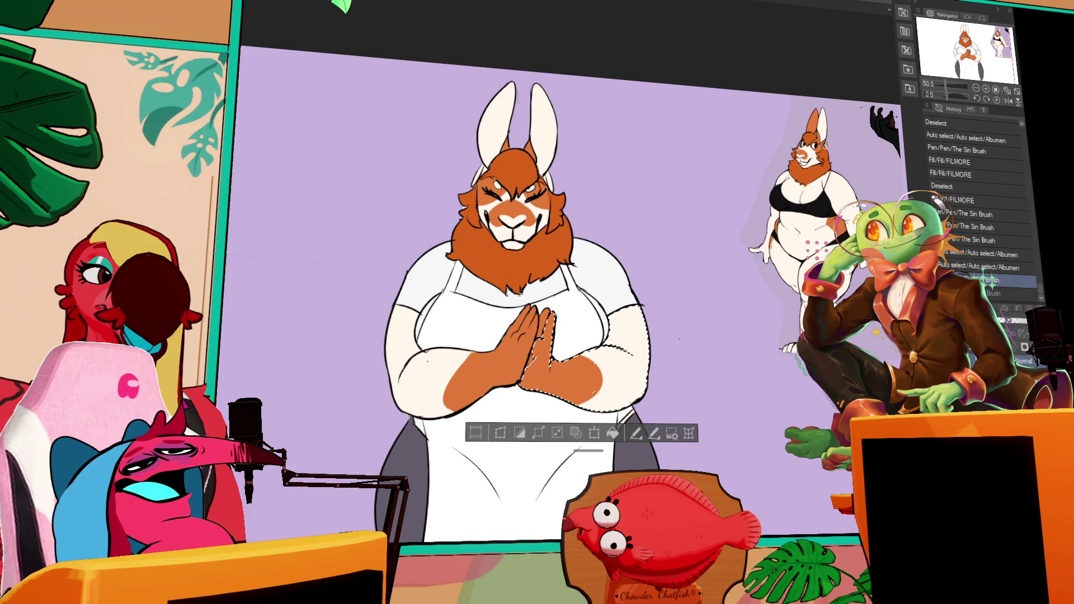
- Redo the last arm stroke, deselect, add touch-ups, then undo the final stroke
{"action": "key", "text": "ctrl+y"}
{"action": "left_click_drag", "start_coordinate": [831, 502], "coordinate": [841, 473]}
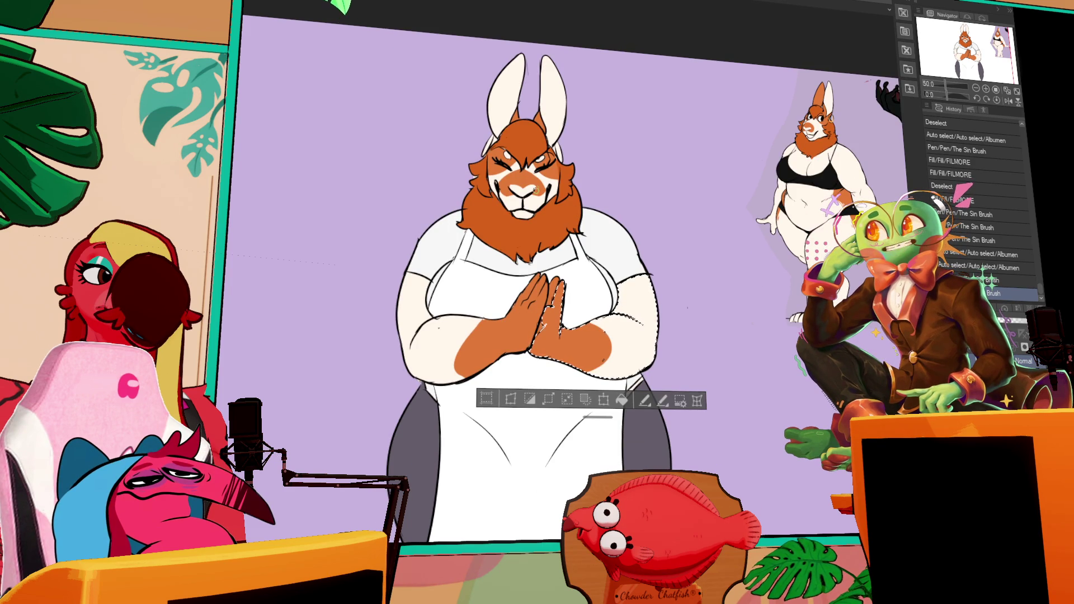
{"action": "key", "text": "ctrl+d"}
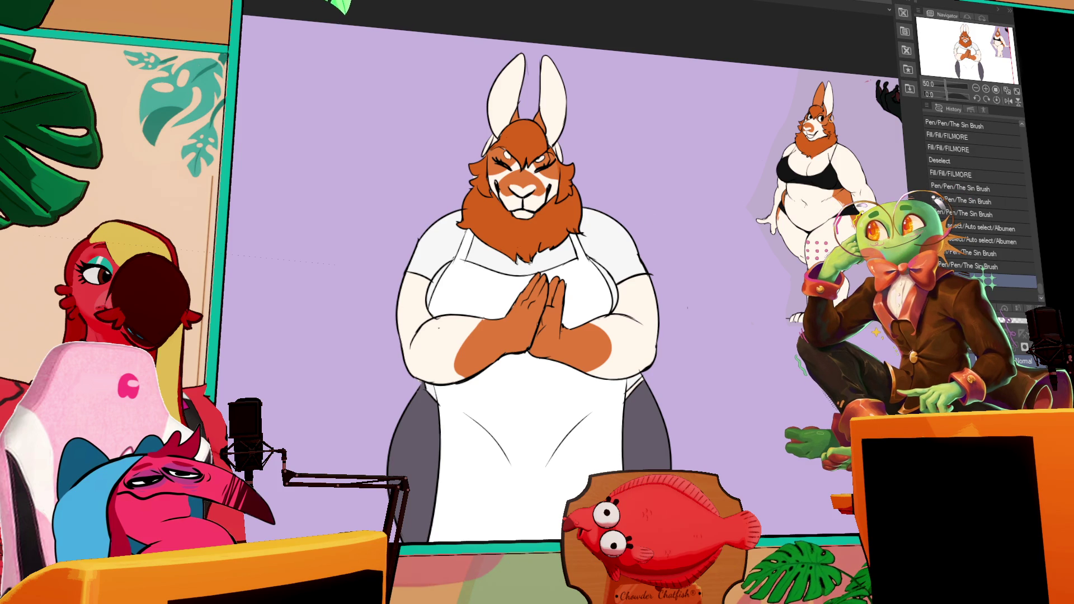
{"action": "left_click_drag", "start_coordinate": [619, 396], "coordinate": [641, 381]}
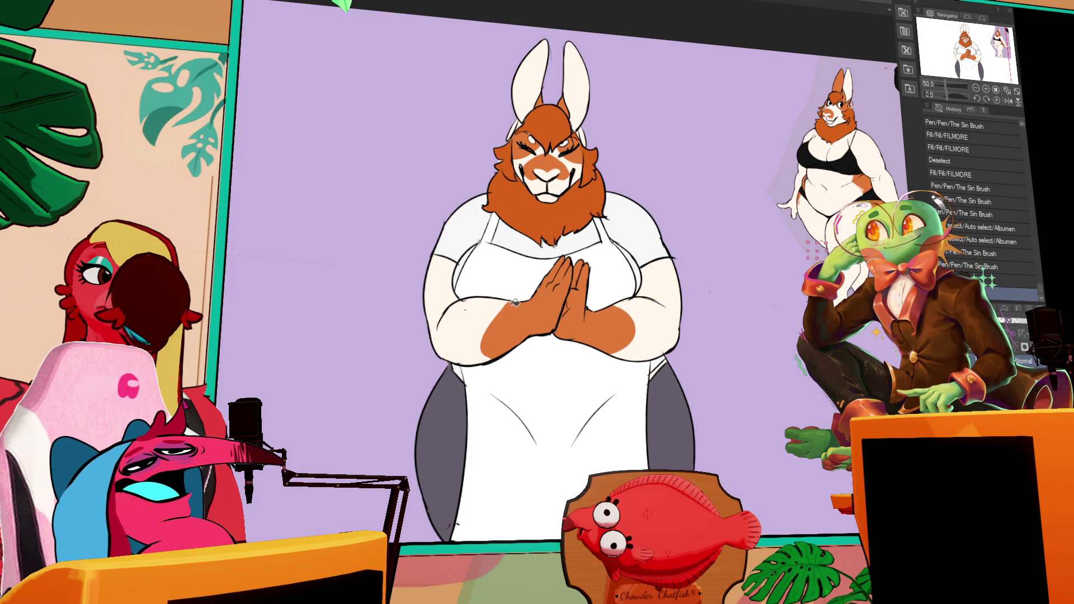
{"action": "mouse_move", "coordinate": [503, 308]}
{"action": "left_mouse_down"}
{"action": "mouse_move", "coordinate": [485, 327]}
{"action": "mouse_move", "coordinate": [492, 316]}
{"action": "left_mouse_up"}
{"action": "left_click_drag", "start_coordinate": [630, 315], "coordinate": [620, 310]}
{"action": "key", "text": "ctrl+z"}
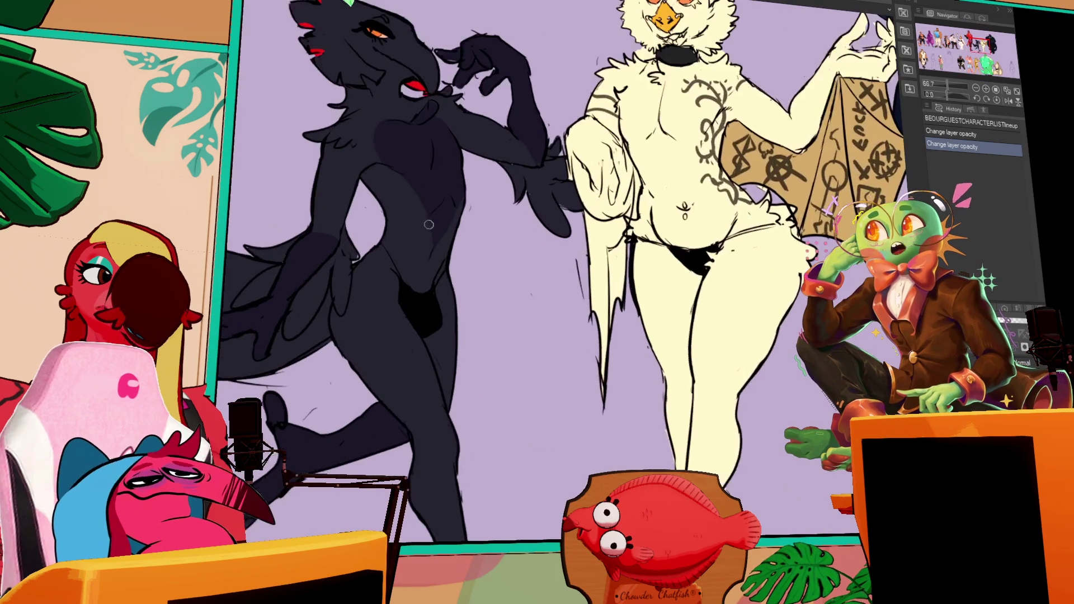
- Pan the lineup to bring the dark character into view and zoom the canvas
{"action": "left_click_drag", "start_coordinate": [429, 225], "coordinate": [572, 271]}
{"action": "scroll", "coordinate": [572, 272], "scroll_direction": "down", "scroll_amount": 1}
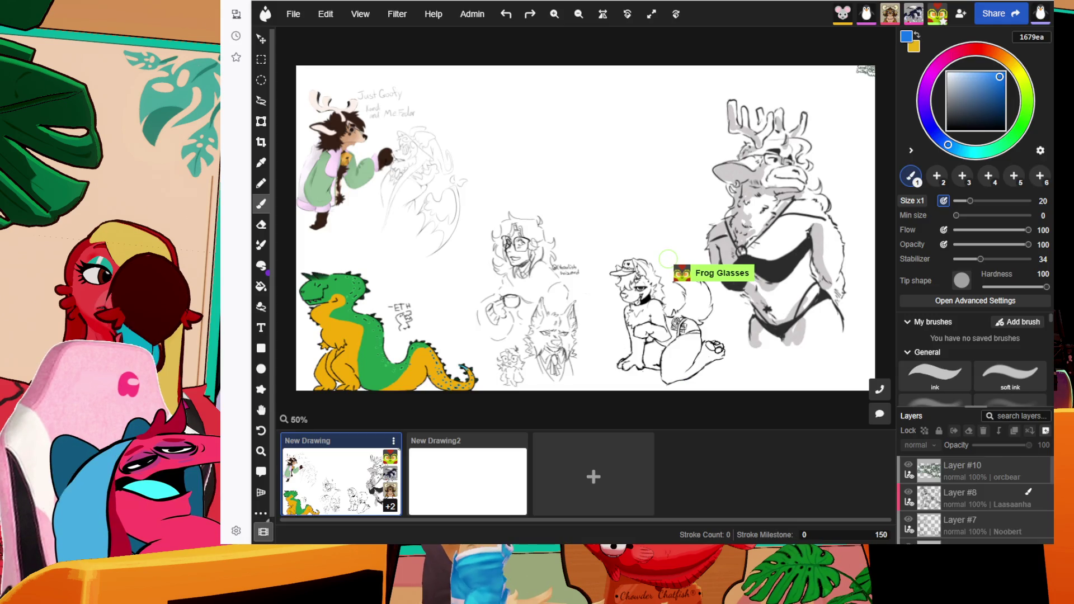
- Centre the antlered deer sketch, view its lower body, then move to the dog in the cap
{"action": "scroll", "coordinate": [660, 185], "scroll_direction": "up", "scroll_amount": 4}
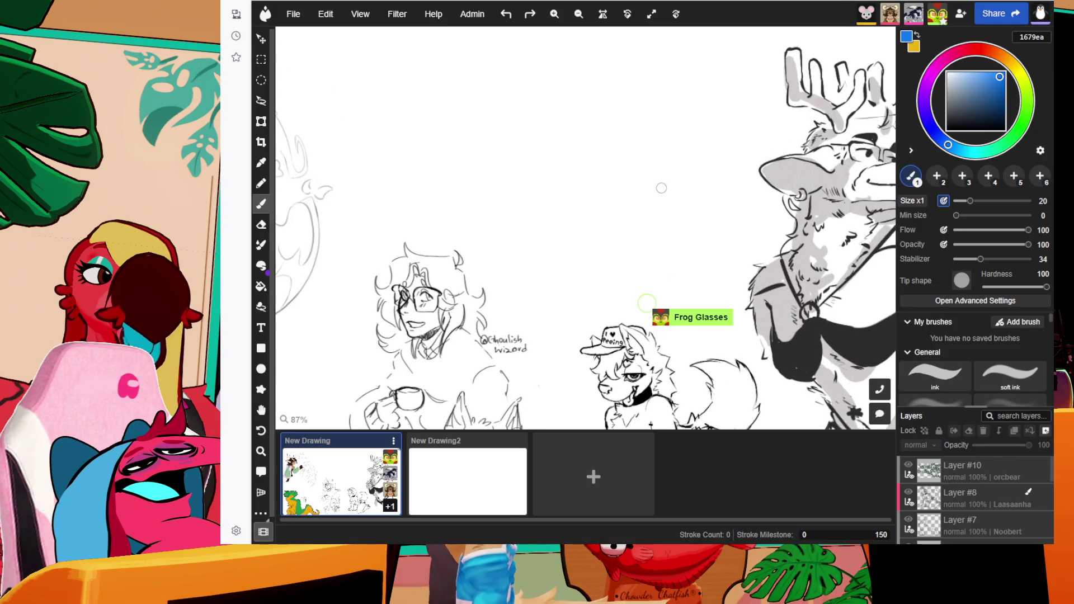
{"action": "scroll", "coordinate": [666, 214], "scroll_direction": "down", "scroll_amount": 1}
{"action": "mouse_move", "coordinate": [666, 213]}
{"action": "left_mouse_down"}
{"action": "mouse_move", "coordinate": [635, 249]}
{"action": "mouse_move", "coordinate": [565, 220]}
{"action": "left_mouse_up"}
{"action": "left_click_drag", "start_coordinate": [612, 190], "coordinate": [585, 45]}
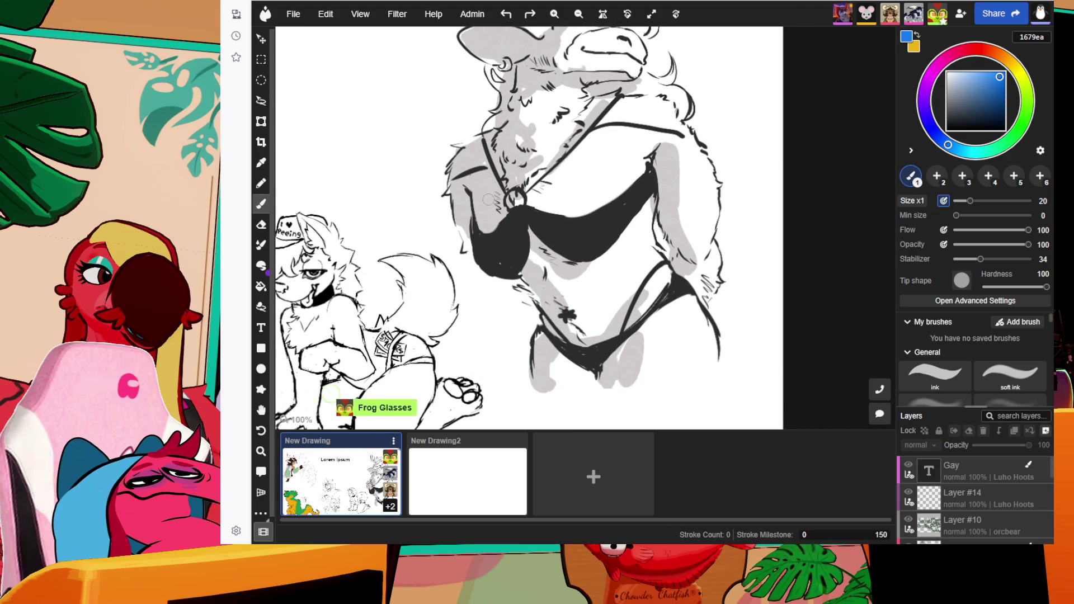
{"action": "left_click_drag", "start_coordinate": [477, 243], "coordinate": [661, 173]}
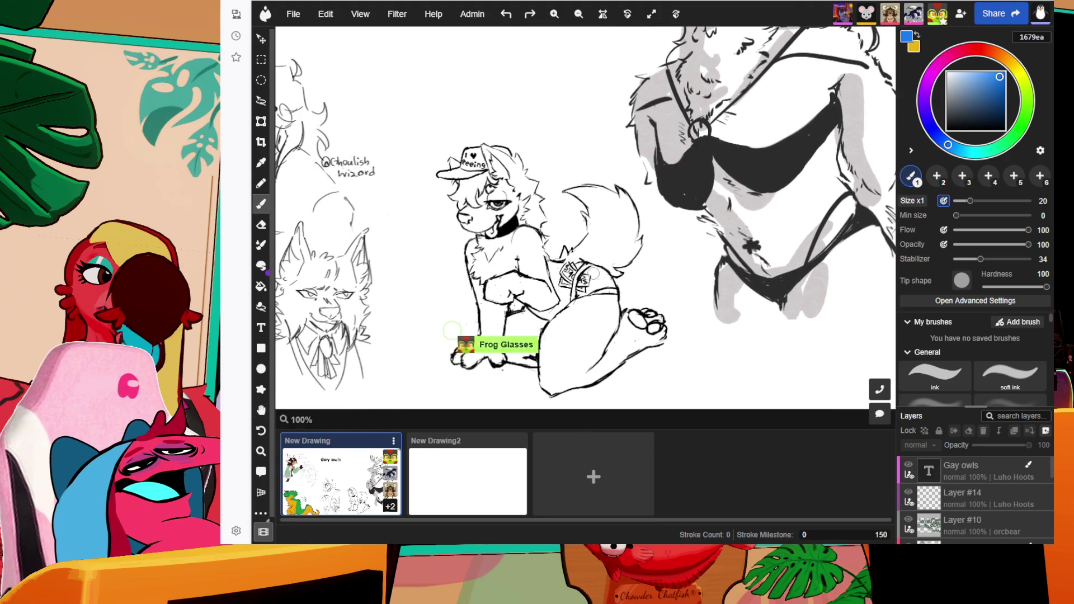
- Centre the fox sketch, then frame the glasses character sketch
{"action": "scroll", "coordinate": [661, 172], "scroll_direction": "up", "scroll_amount": 3}
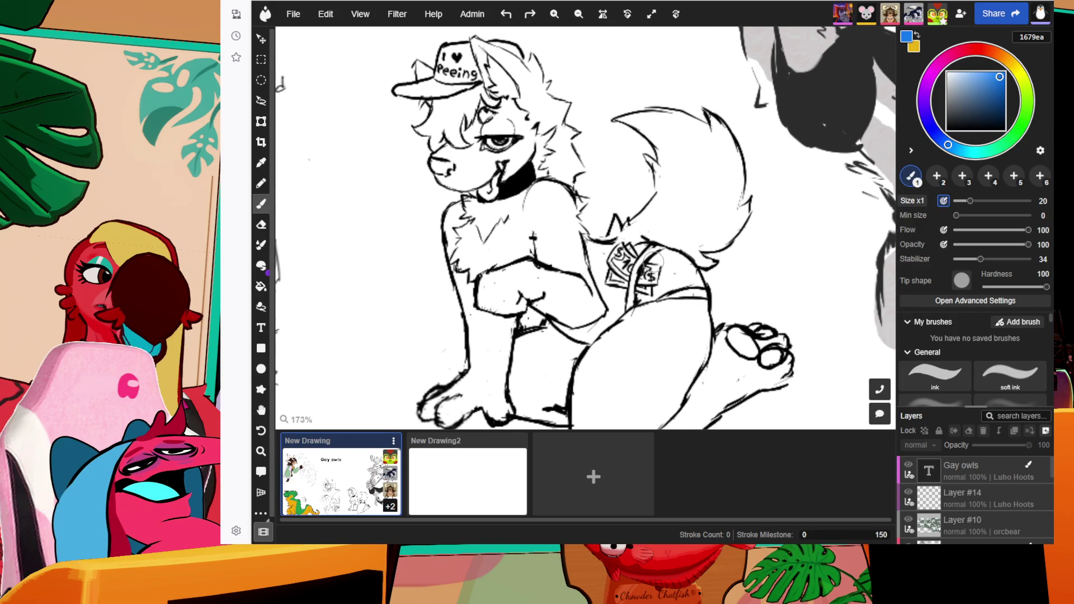
{"action": "scroll", "coordinate": [656, 258], "scroll_direction": "down", "scroll_amount": 1}
{"action": "mouse_move", "coordinate": [412, 284]}
{"action": "left_mouse_down"}
{"action": "mouse_move", "coordinate": [540, 293]}
{"action": "mouse_move", "coordinate": [619, 264]}
{"action": "mouse_move", "coordinate": [698, 200]}
{"action": "left_mouse_up"}
{"action": "scroll", "coordinate": [621, 253], "scroll_direction": "up", "scroll_amount": 2}
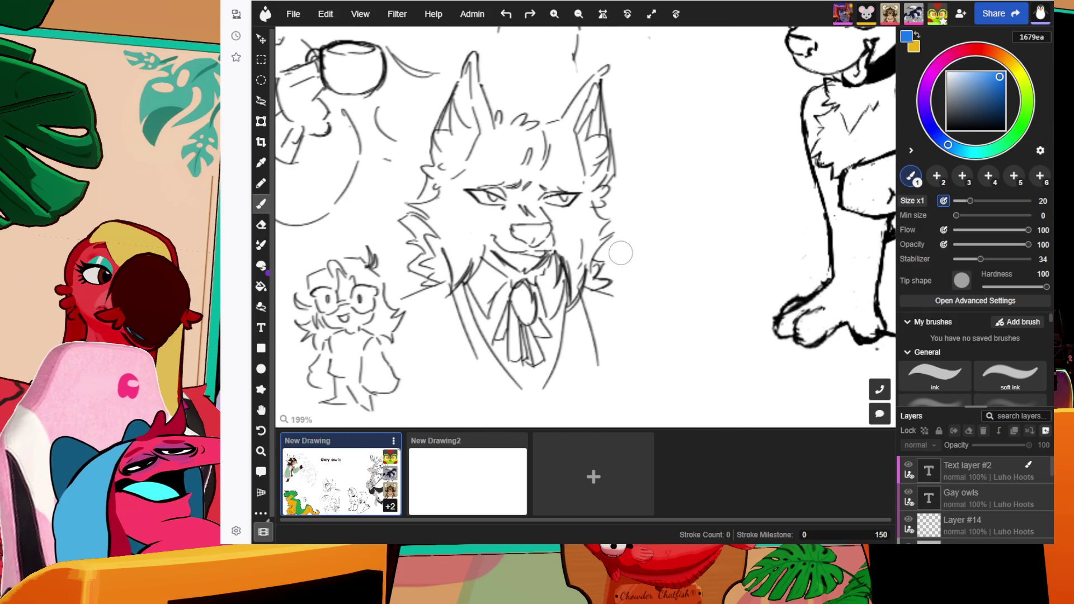
{"action": "mouse_move", "coordinate": [487, 40]}
{"action": "left_mouse_down"}
{"action": "mouse_move", "coordinate": [640, 143]}
{"action": "mouse_move", "coordinate": [634, 322]}
{"action": "left_mouse_up"}
{"action": "left_click_drag", "start_coordinate": [643, 235], "coordinate": [634, 290]}
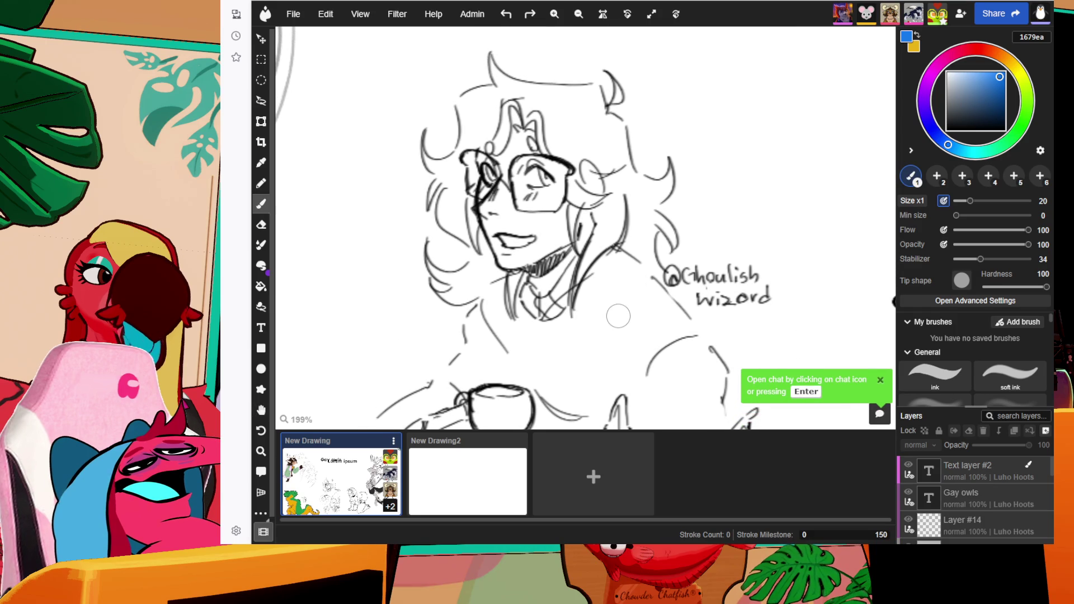
- Scroll across the board back toward the antlered deer drawing
{"action": "scroll", "coordinate": [499, 319], "scroll_direction": "down", "scroll_amount": 3}
{"action": "scroll", "coordinate": [463, 318], "scroll_direction": "left", "scroll_amount": 5}
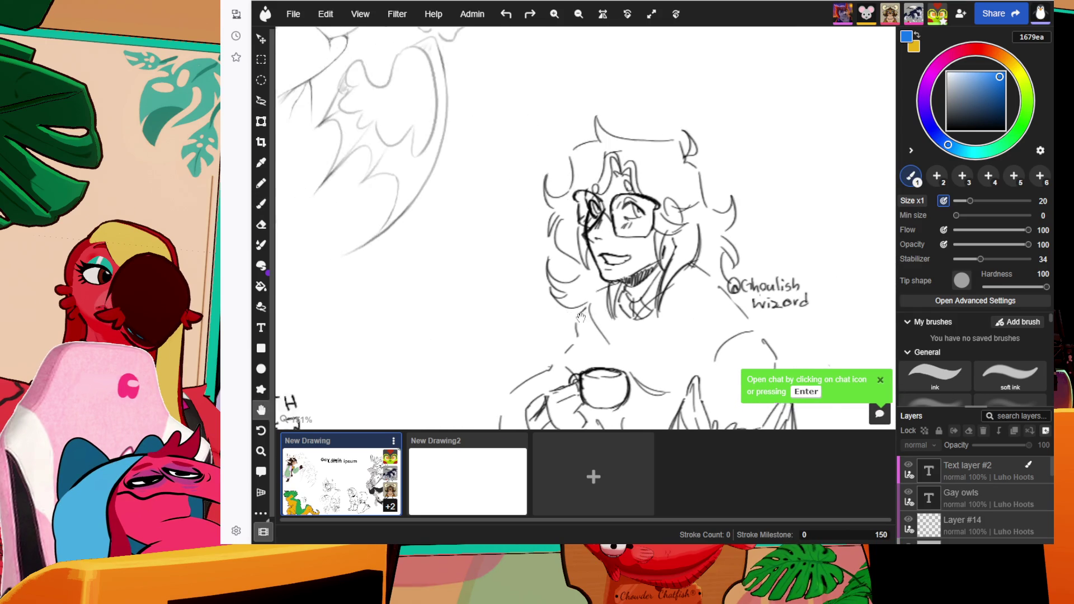
{"action": "scroll", "coordinate": [557, 286], "scroll_direction": "right", "scroll_amount": 4}
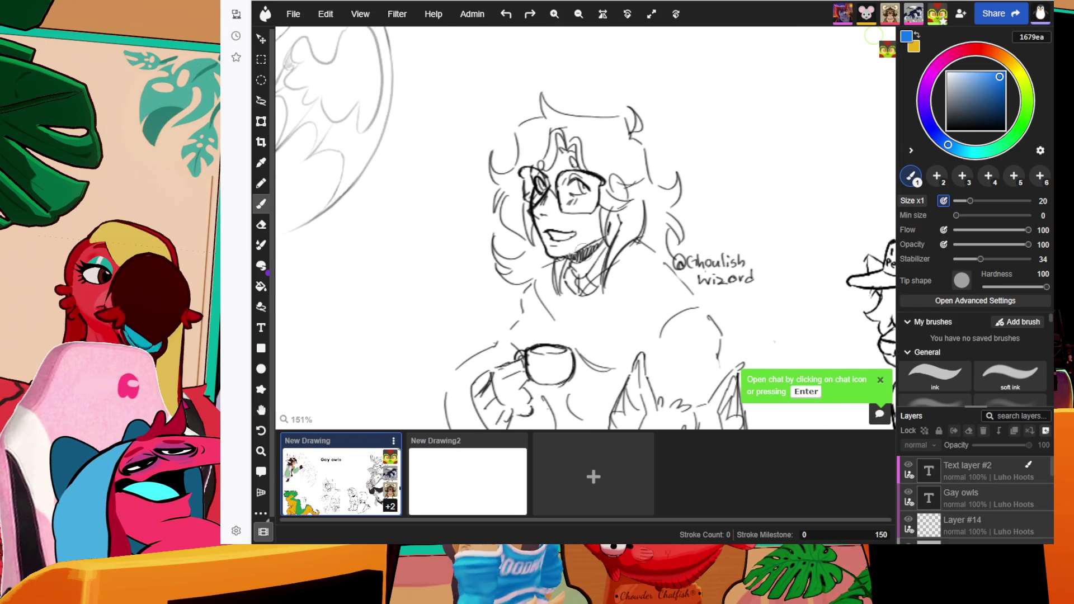
{"action": "scroll", "coordinate": [644, 291], "scroll_direction": "left", "scroll_amount": 10}
{"action": "scroll", "coordinate": [700, 294], "scroll_direction": "up", "scroll_amount": 3}
{"action": "scroll", "coordinate": [721, 297], "scroll_direction": "up", "scroll_amount": 6}
{"action": "scroll", "coordinate": [700, 313], "scroll_direction": "left", "scroll_amount": 2}
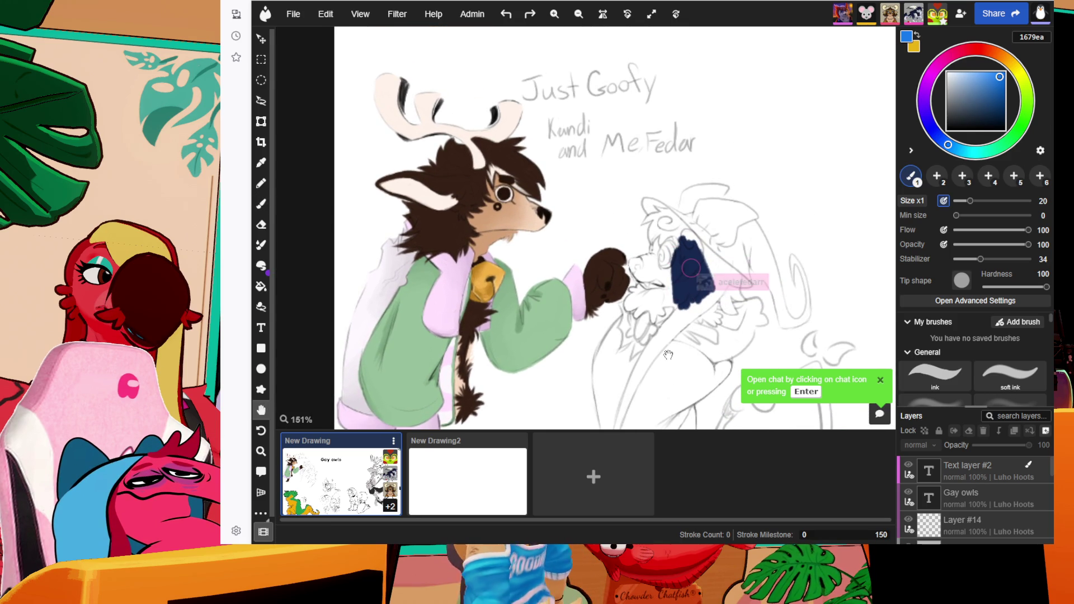
- Scroll down past the deer sketch to check the dinosaur
{"action": "left_click_drag", "start_coordinate": [668, 355], "coordinate": [661, 332]}
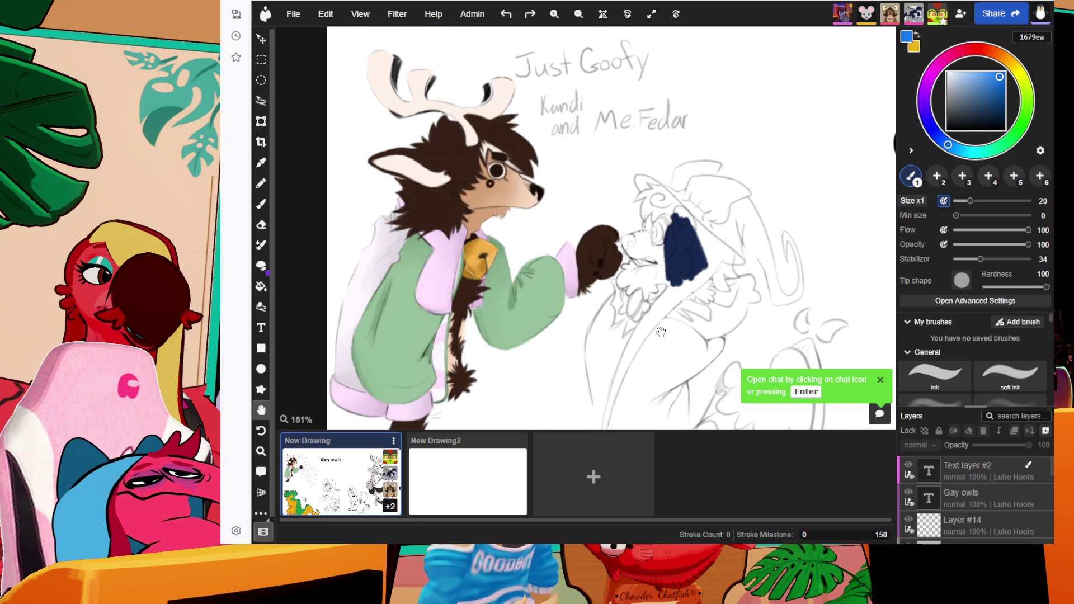
{"action": "scroll", "coordinate": [666, 263], "scroll_direction": "down", "scroll_amount": 7}
{"action": "key", "text": "b"}
{"action": "scroll", "coordinate": [673, 195], "scroll_direction": "down", "scroll_amount": 12}
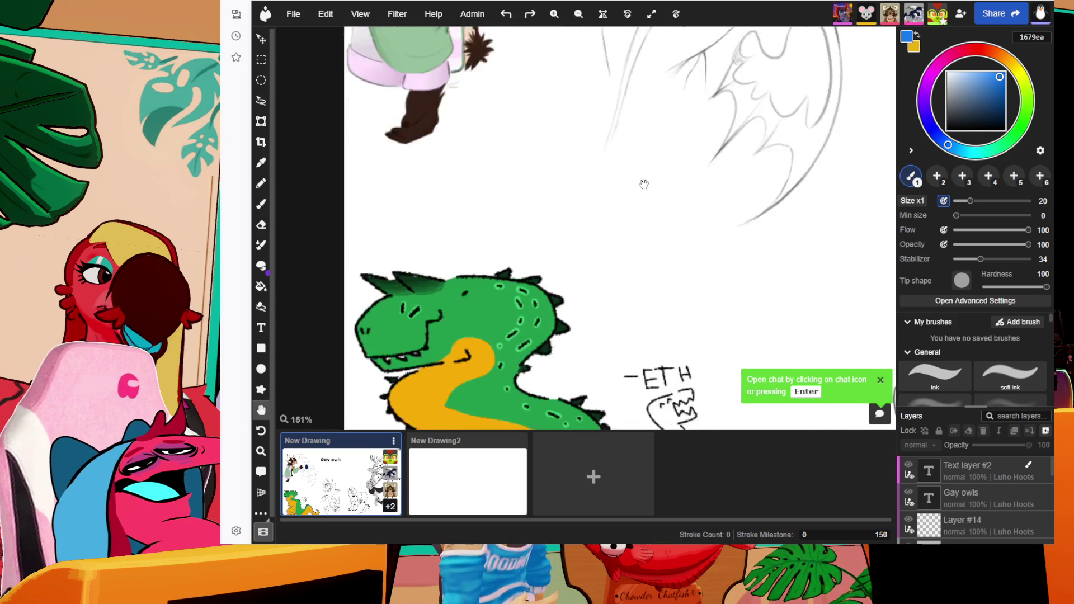
{"action": "scroll", "coordinate": [676, 114], "scroll_direction": "up", "scroll_amount": 2}
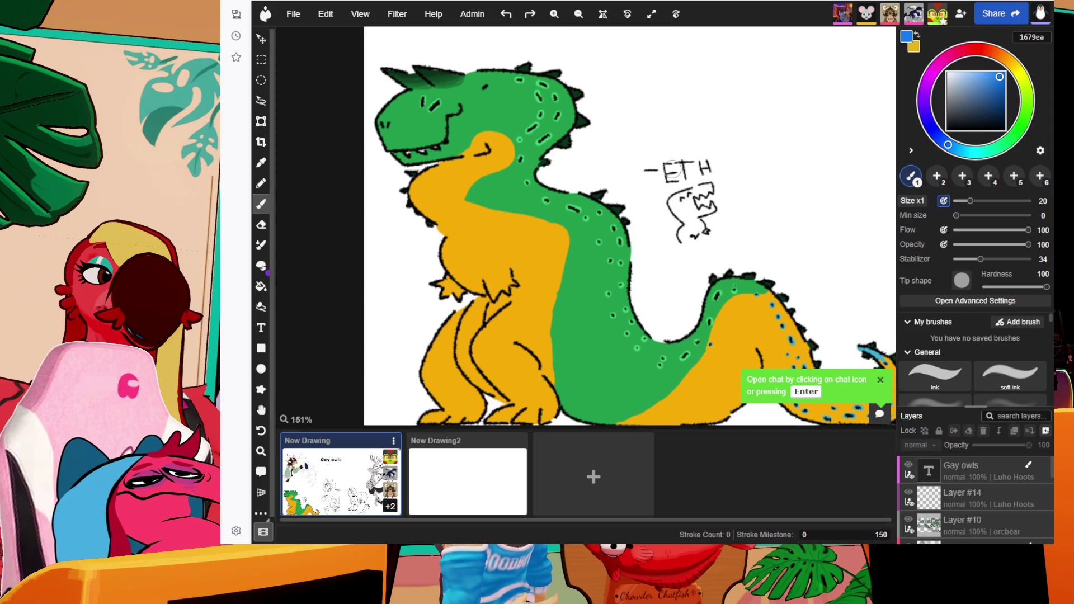
{"action": "scroll", "coordinate": [674, 170], "scroll_direction": "down", "scroll_amount": 5}
- Frame the Gay owls title up close, then zoom out to 50% and switch to the brush
{"action": "mouse_move", "coordinate": [799, 166]}
{"action": "left_mouse_down"}
{"action": "mouse_move", "coordinate": [584, 293]}
{"action": "mouse_move", "coordinate": [548, 293]}
{"action": "left_mouse_up"}
{"action": "scroll", "coordinate": [584, 293], "scroll_direction": "down", "scroll_amount": 1}
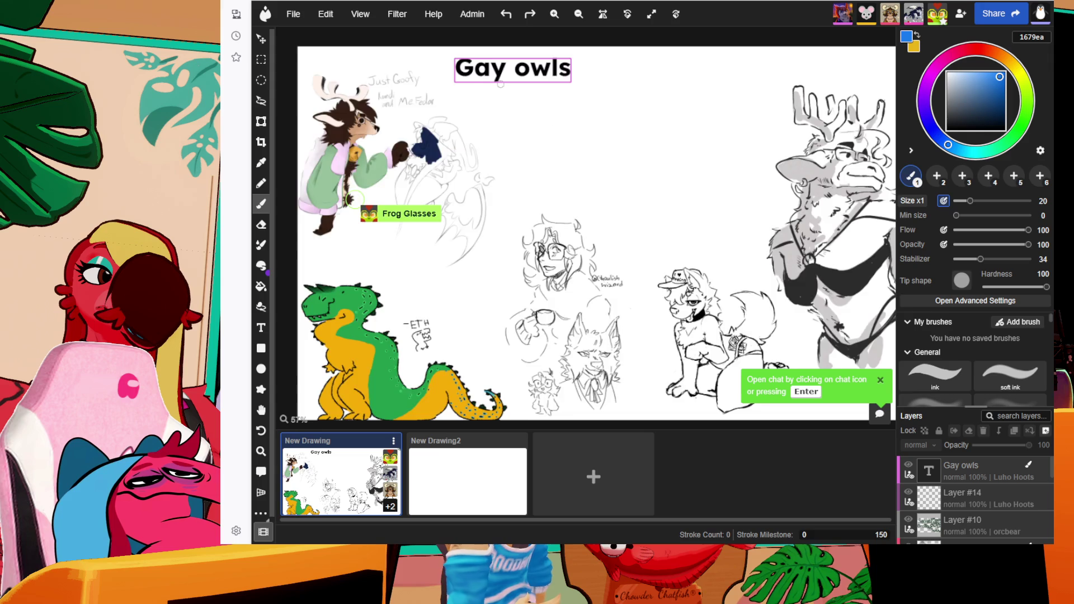
{"action": "scroll", "coordinate": [501, 83], "scroll_direction": "up", "scroll_amount": 5}
{"action": "mouse_move", "coordinate": [503, 84]}
{"action": "left_mouse_down"}
{"action": "mouse_move", "coordinate": [523, 264]}
{"action": "mouse_move", "coordinate": [602, 281]}
{"action": "left_mouse_up"}
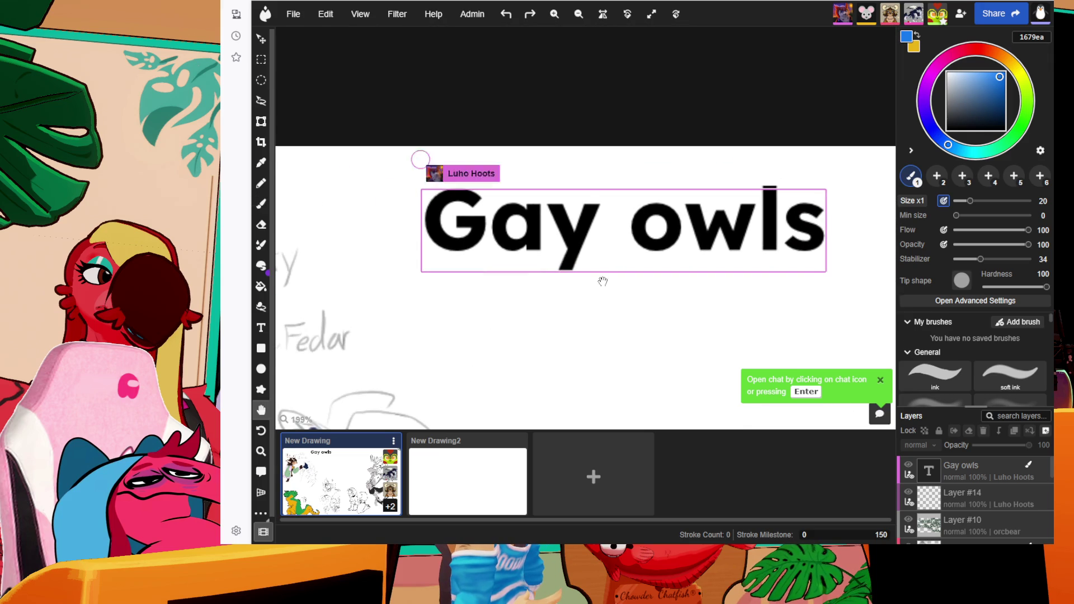
{"action": "scroll", "coordinate": [602, 282], "scroll_direction": "down", "scroll_amount": 5}
{"action": "mouse_move", "coordinate": [723, 332]}
{"action": "left_mouse_down"}
{"action": "mouse_move", "coordinate": [616, 163]}
{"action": "mouse_move", "coordinate": [516, 118]}
{"action": "mouse_move", "coordinate": [590, 123]}
{"action": "mouse_move", "coordinate": [604, 166]}
{"action": "mouse_move", "coordinate": [583, 147]}
{"action": "left_mouse_up"}
{"action": "scroll", "coordinate": [617, 163], "scroll_direction": "down", "scroll_amount": 1}
{"action": "key", "text": "b"}
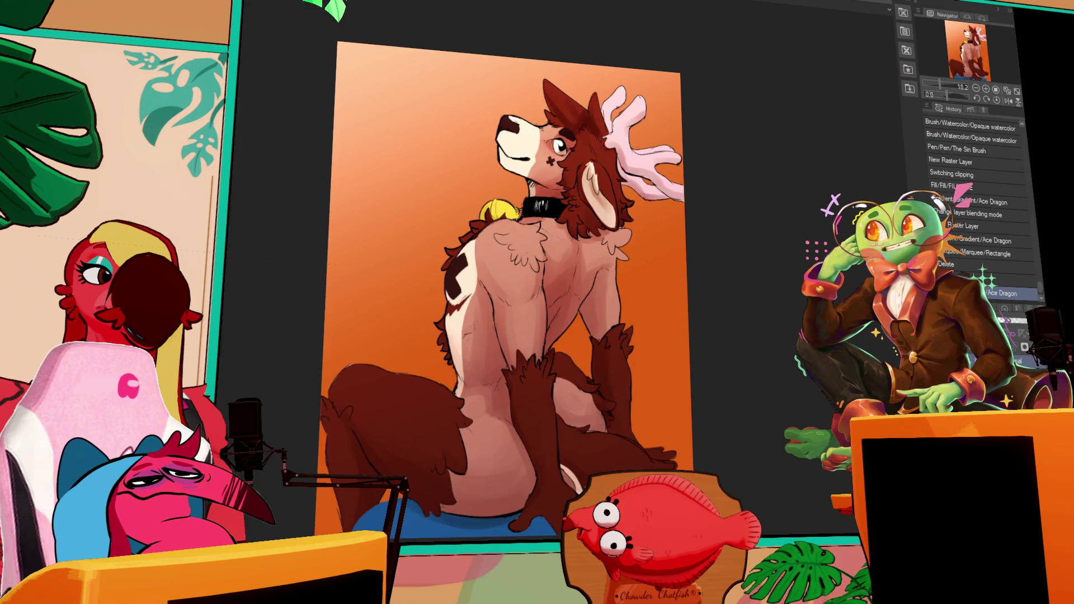
- Zoom the deer painting from 18.2 to 20.0 and pan to recentre it
{"action": "scroll", "coordinate": [480, 279], "scroll_direction": "up", "scroll_amount": 1}
{"action": "left_click_drag", "start_coordinate": [965, 62], "coordinate": [962, 63]}
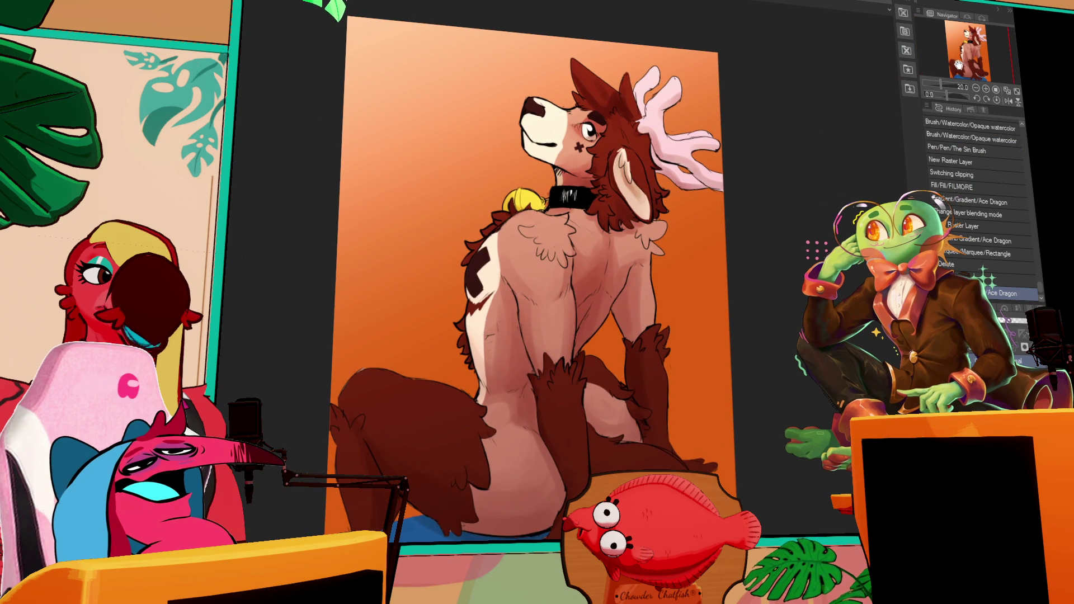